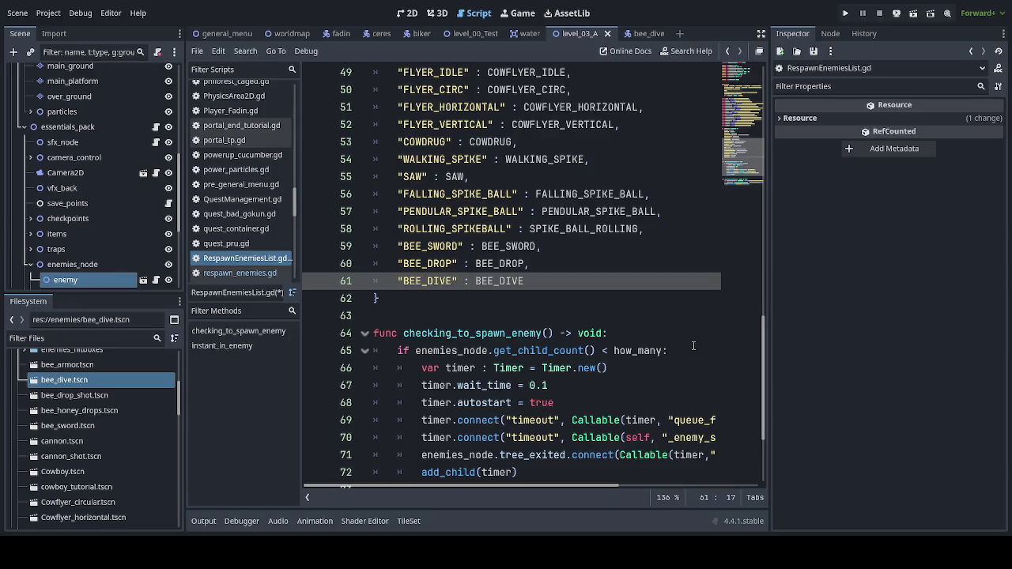
Save RespawnEnemiesList.gd with its "BEE_DIVE" : BEE_DIVE entry and return to level_03_A in 2D
scroll(668, 328, up, 3)
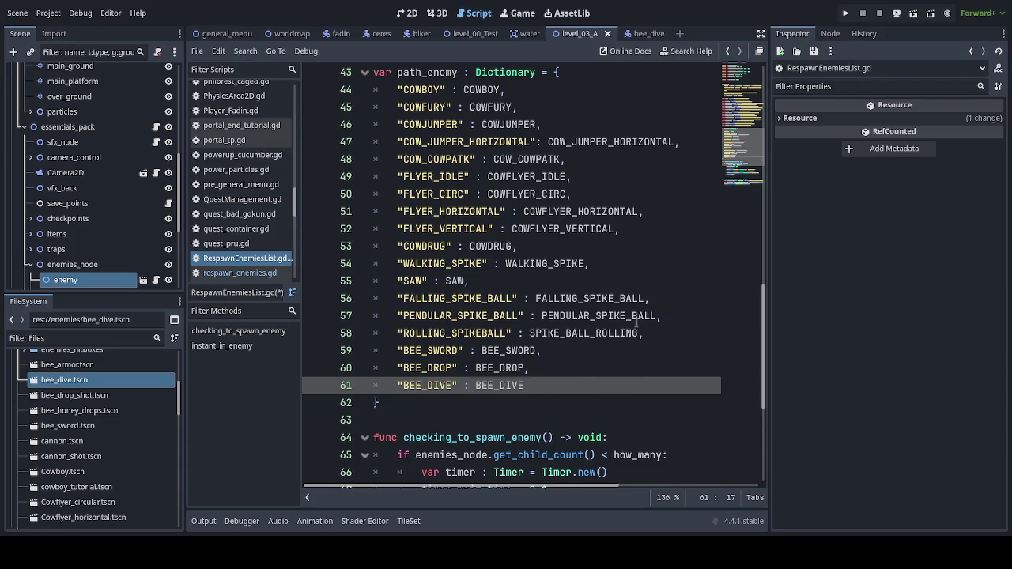
scroll(630, 320, down, 1)
scroll(616, 317, down, 5)
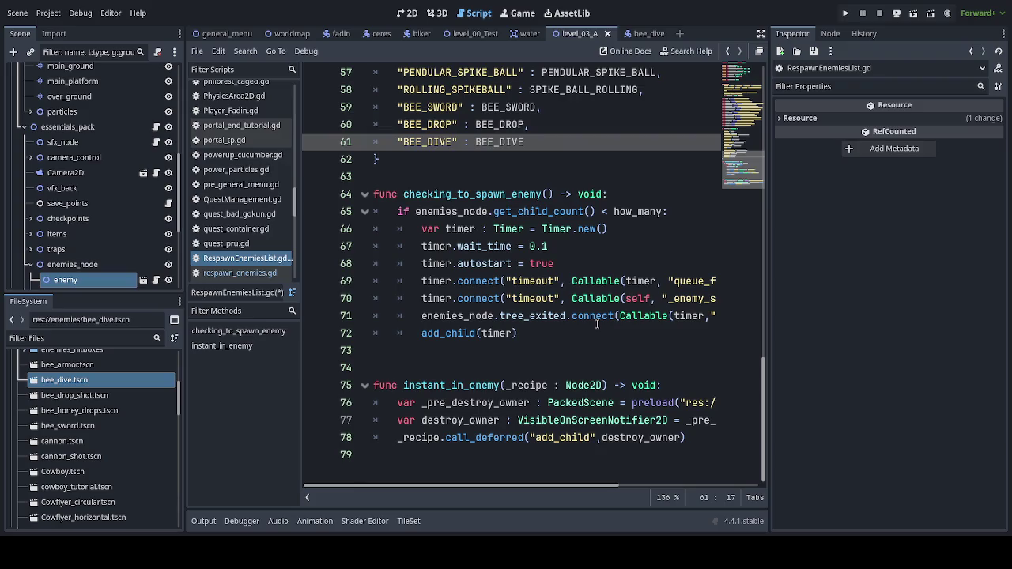
key(ctrl+s)
click(406, 12)
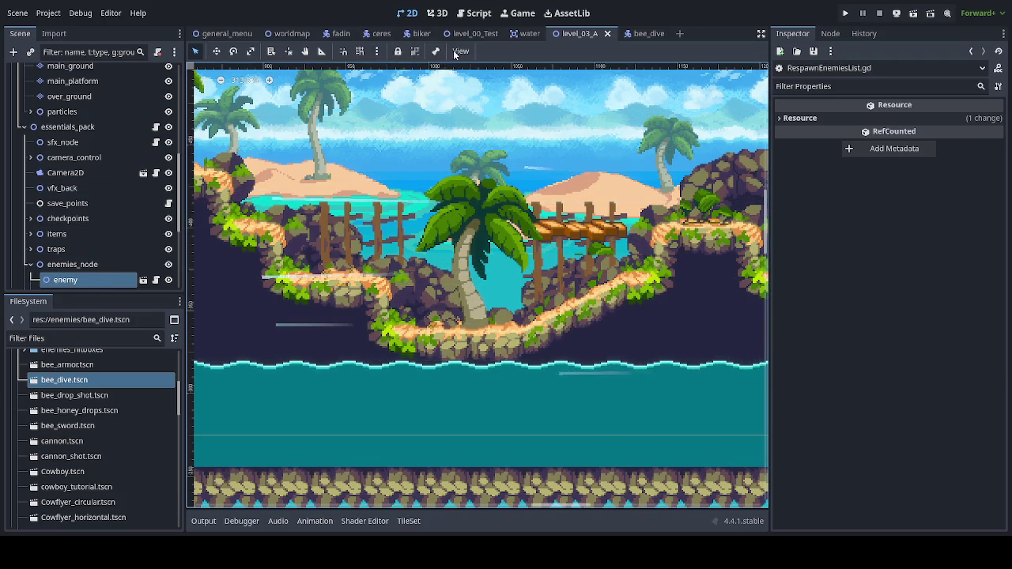
Open the level_00_Test scene and select the enemy spawner under enemies_node
click(473, 33)
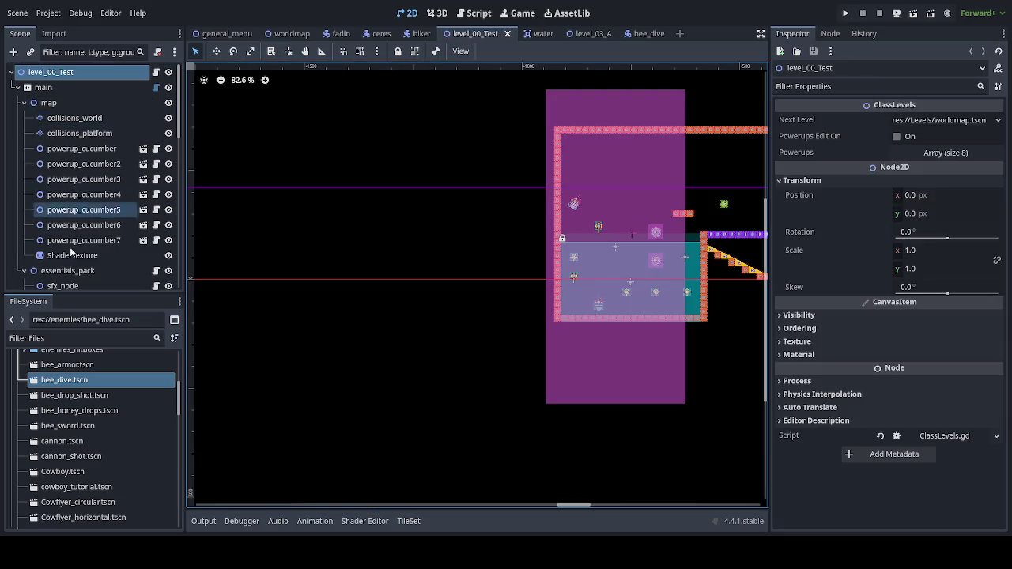
scroll(67, 198, down, 5)
click(67, 196)
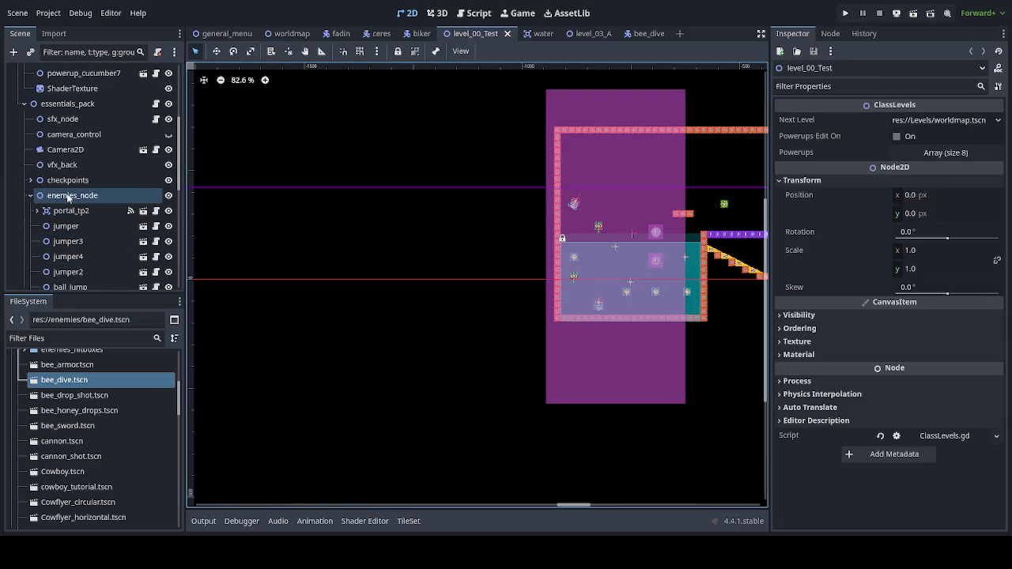
click(585, 261)
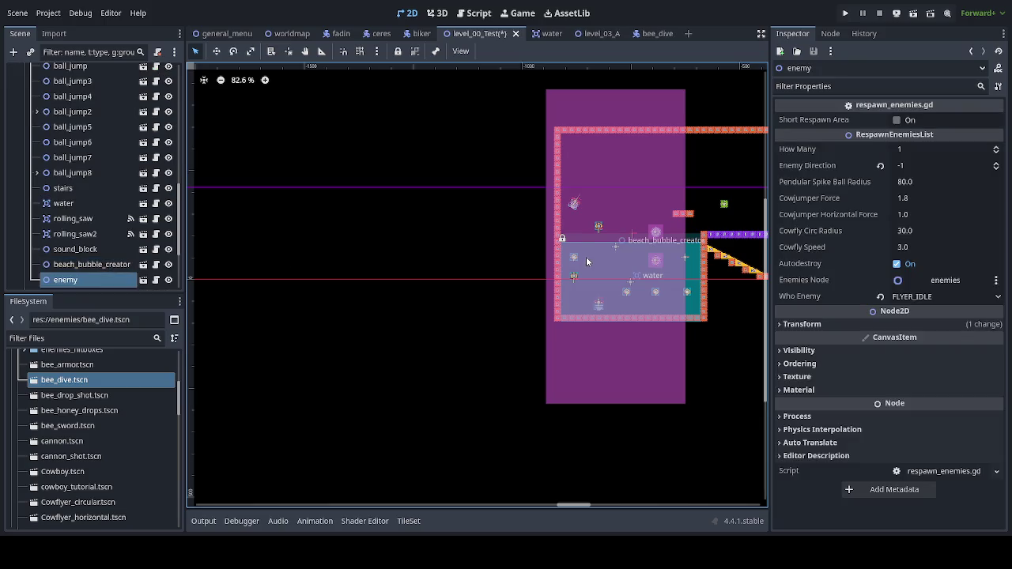
Reset the spawner's position, then move it to about (-200, -77) in the level
click(216, 50)
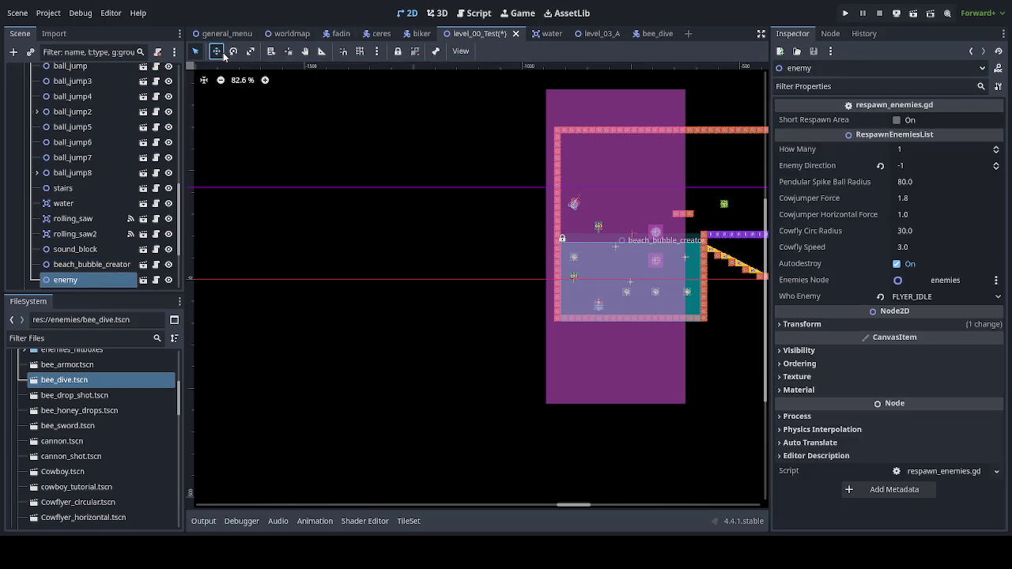
mouse_move(660, 368)
mouse_down()
mouse_move(502, 256)
mouse_move(479, 174)
mouse_move(355, 185)
mouse_up()
click(801, 324)
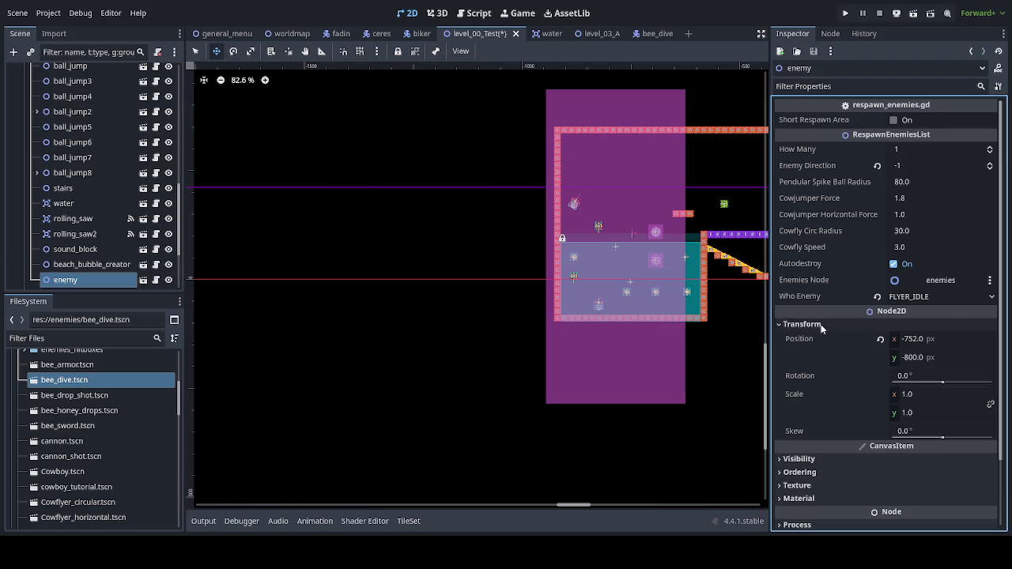
click(880, 338)
drag(668, 368, 317, 315)
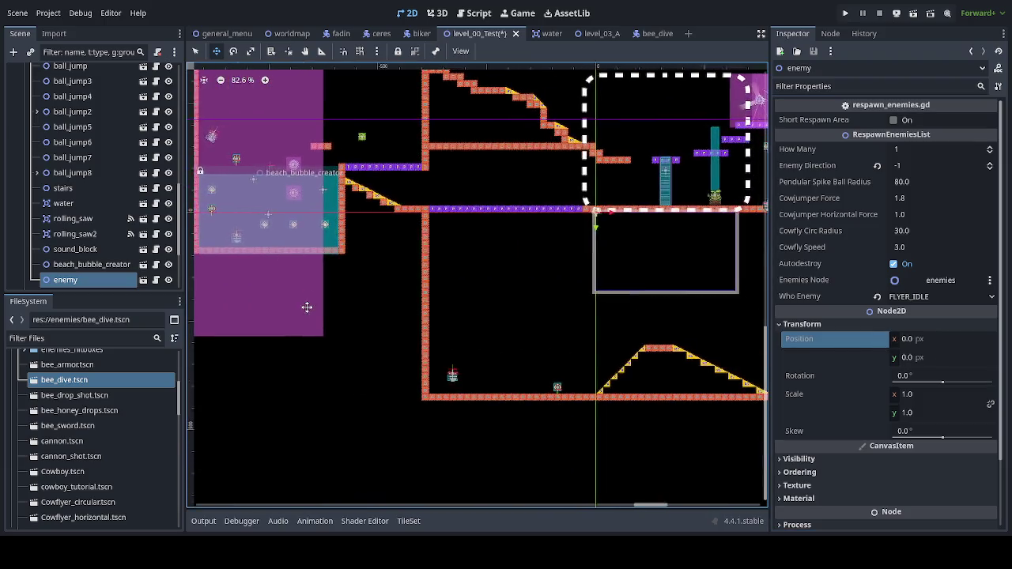
mouse_move(569, 346)
mouse_down()
mouse_move(463, 312)
mouse_move(480, 311)
mouse_up()
Set the spawner's Who Enemy to BEE_DIVE, save level_00_Test, and launch the game
click(979, 303)
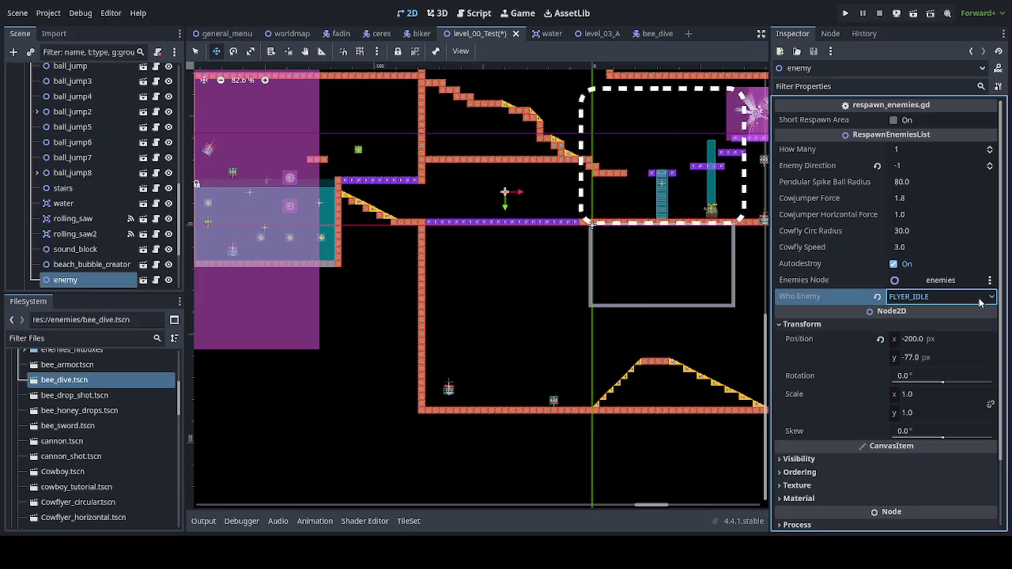
key(ctrl+s)
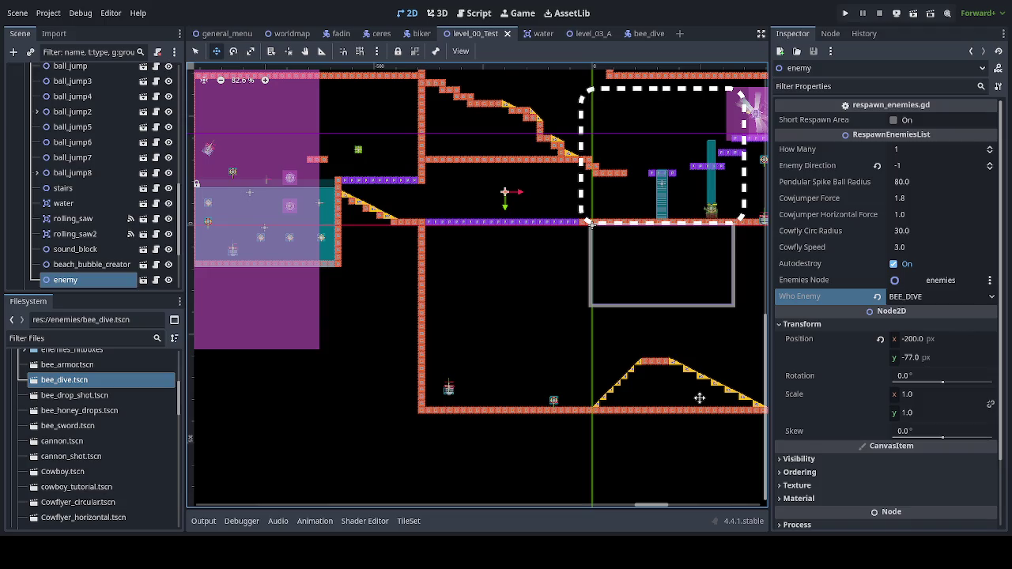
key(ctrl+s)
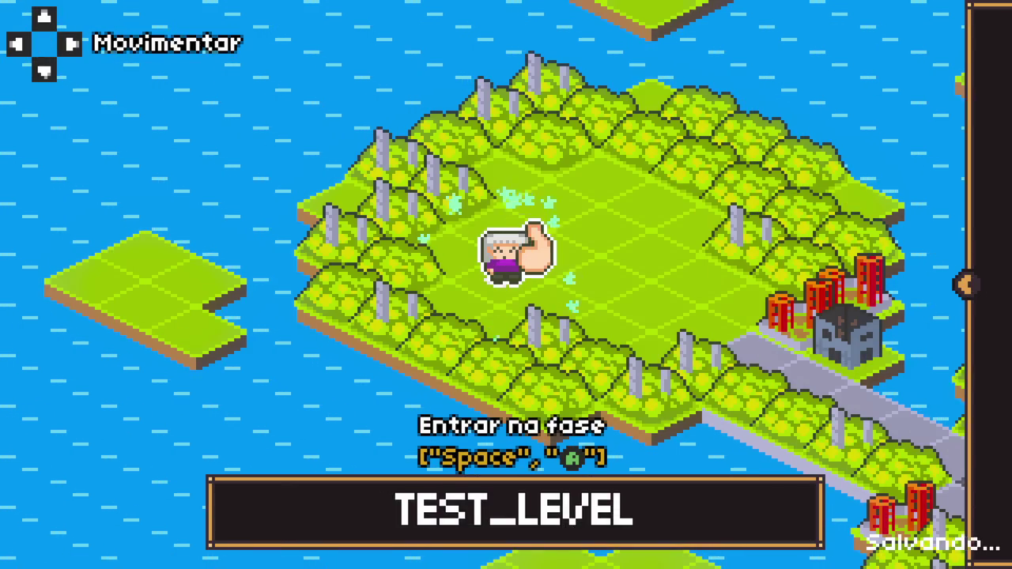
Enter the TEST_LEVEL stage from the overworld map
key(space)
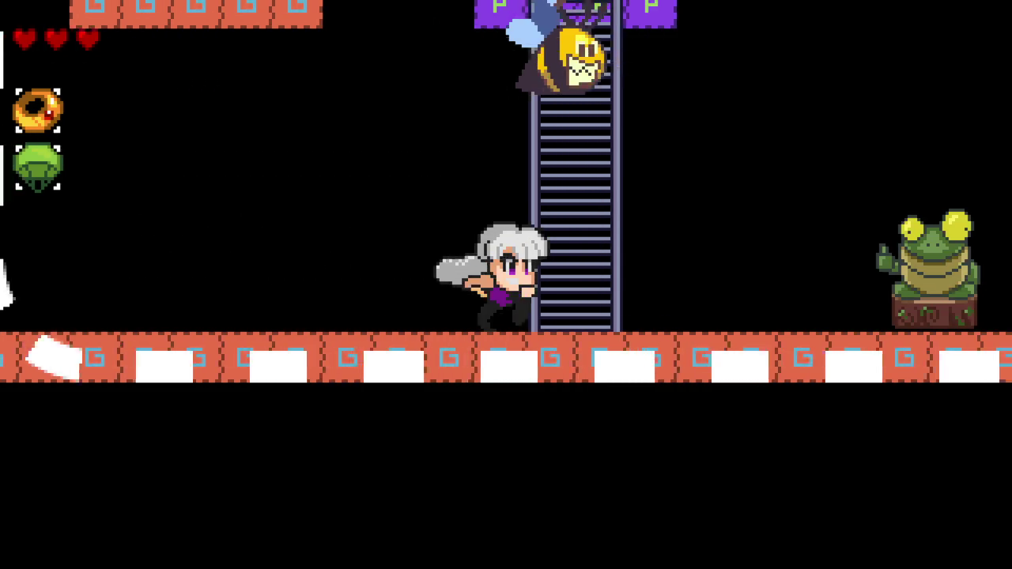
Jump up toward the diving bee several times, then dash left along the floor
key(space)
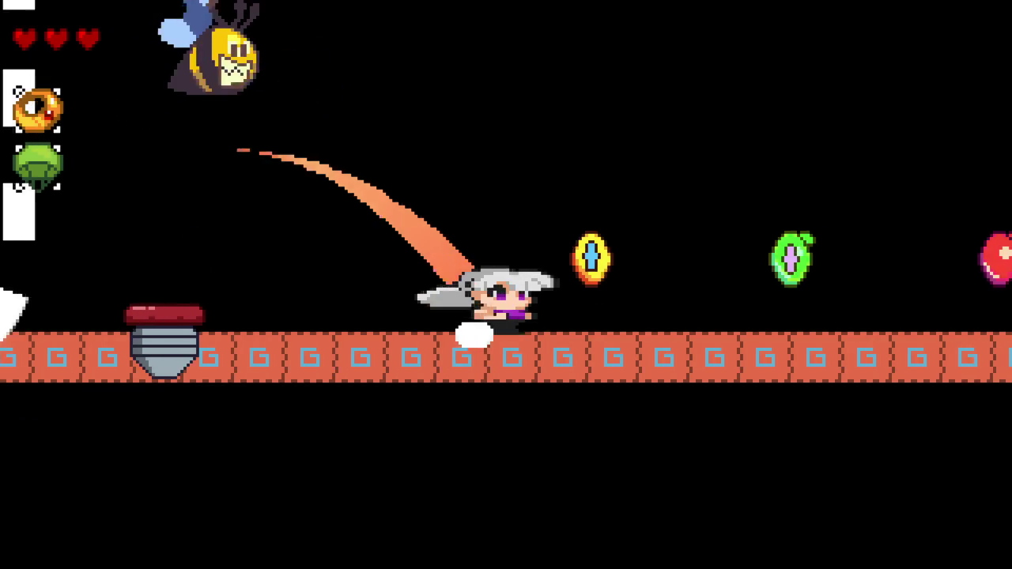
key(space)
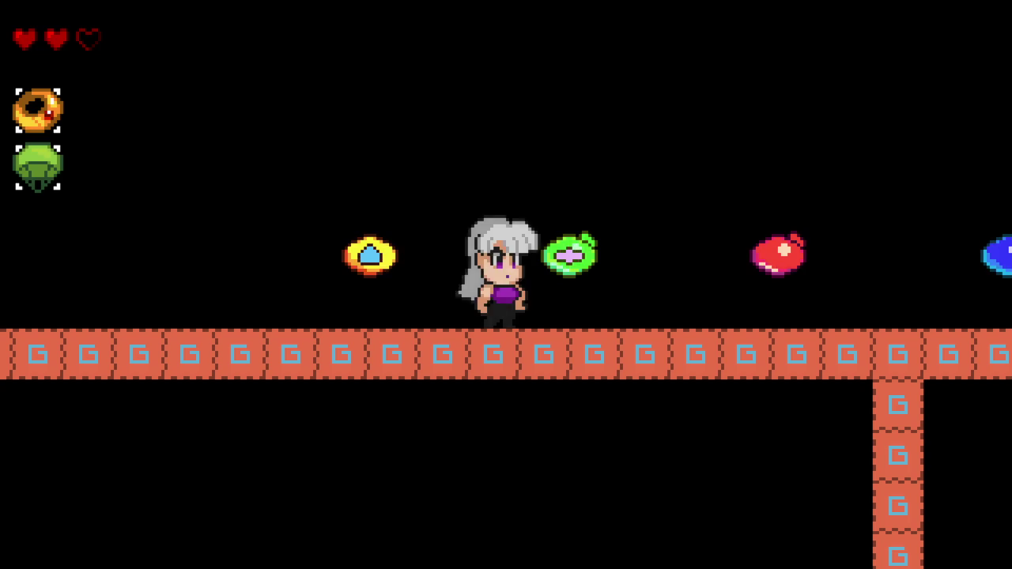
key(space)
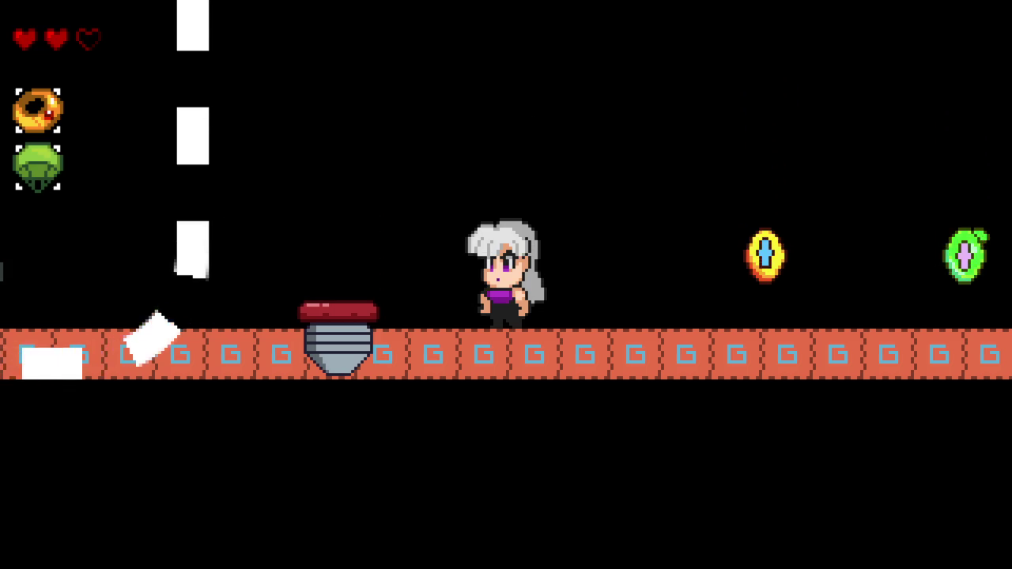
key(space)
key(Left)
key(x)
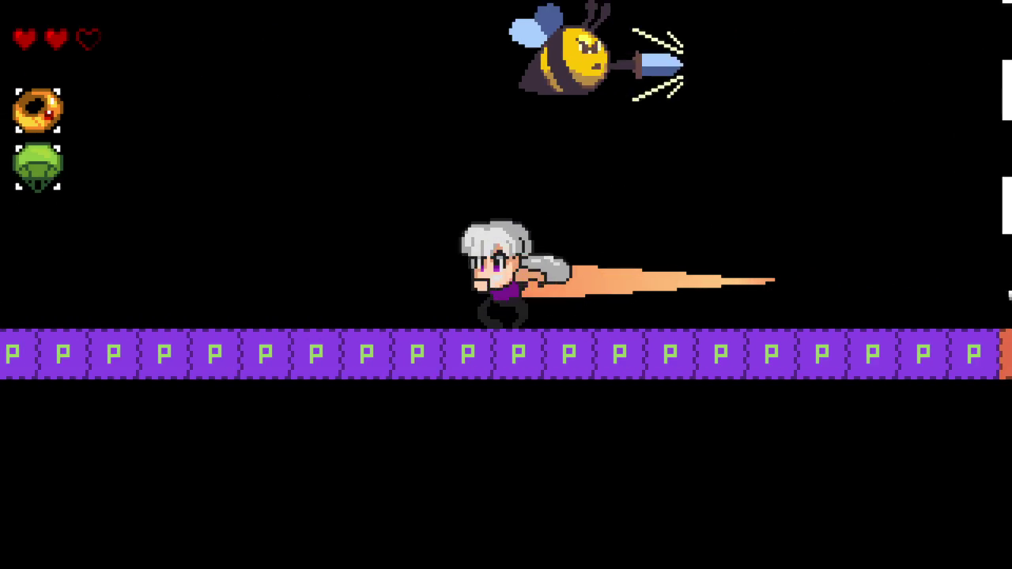
Spring onto the GGG platform and music block, then run down the R2 ramp to the purple platform
key(space)
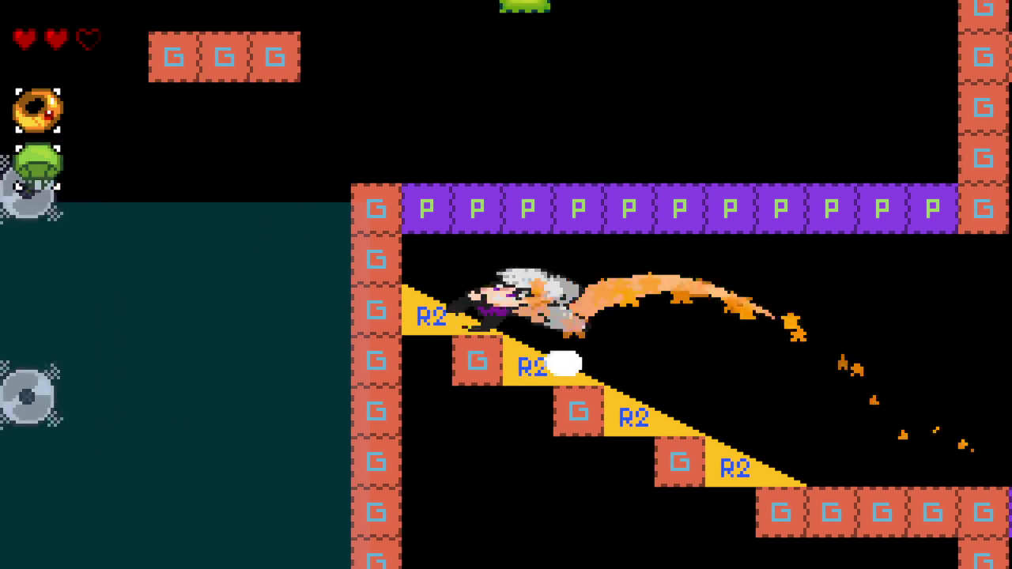
key(space)
key(x)
key(space)
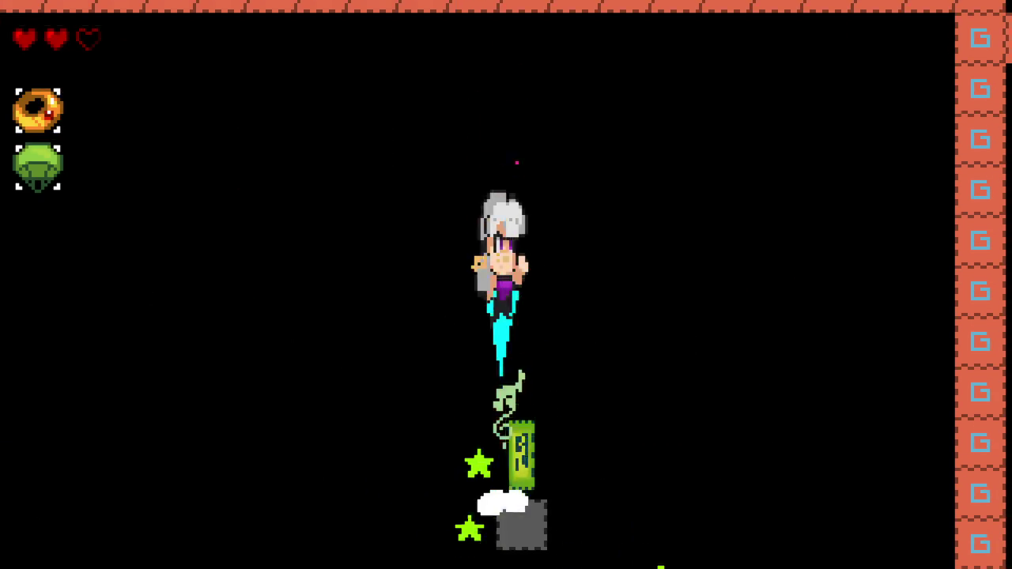
key(Down)
key(Right)
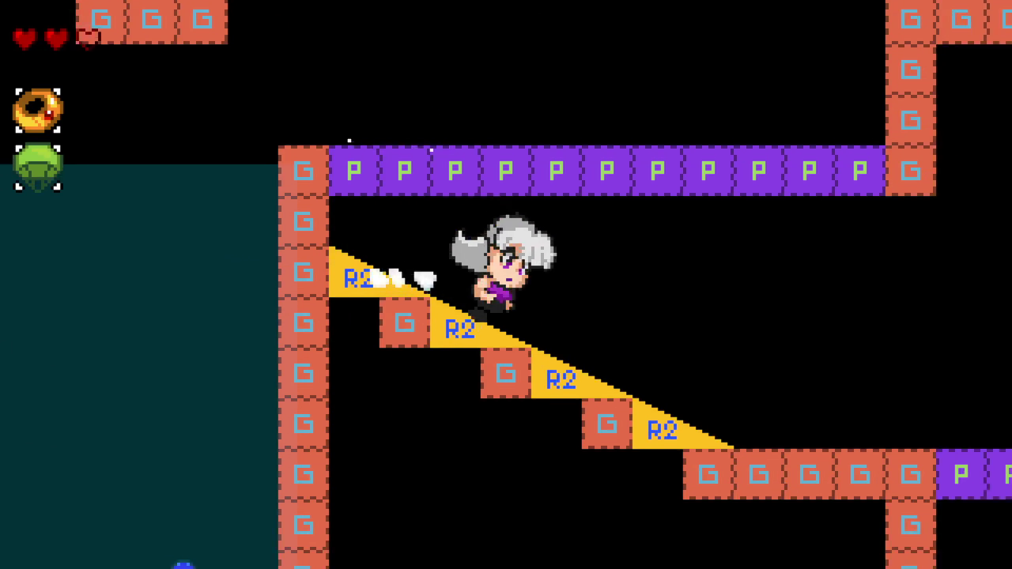
key(x)
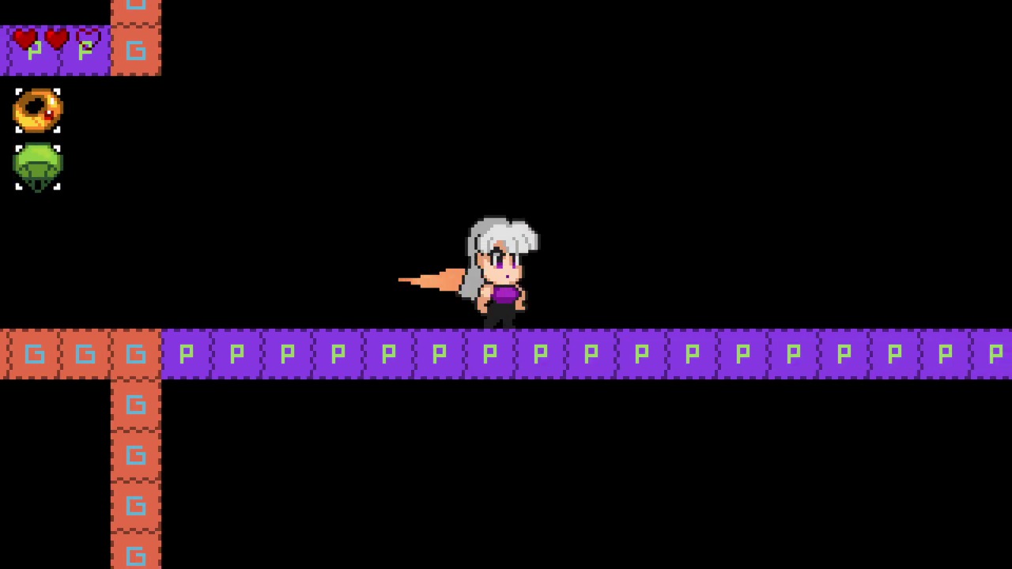
Slide back over the water, swim left, and leap out swinging the hammer twice
key(Down)
key(Left)
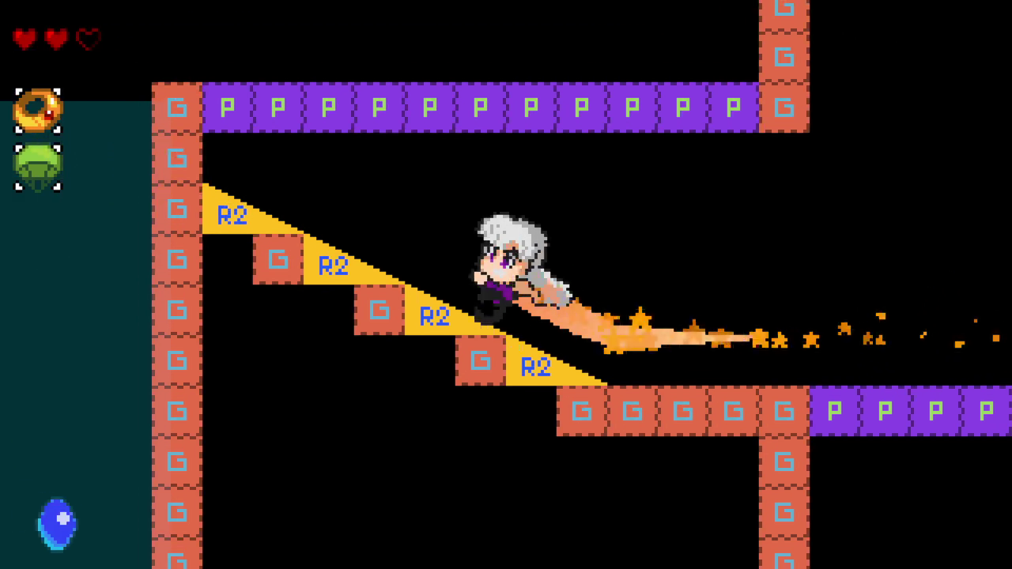
key(Down)
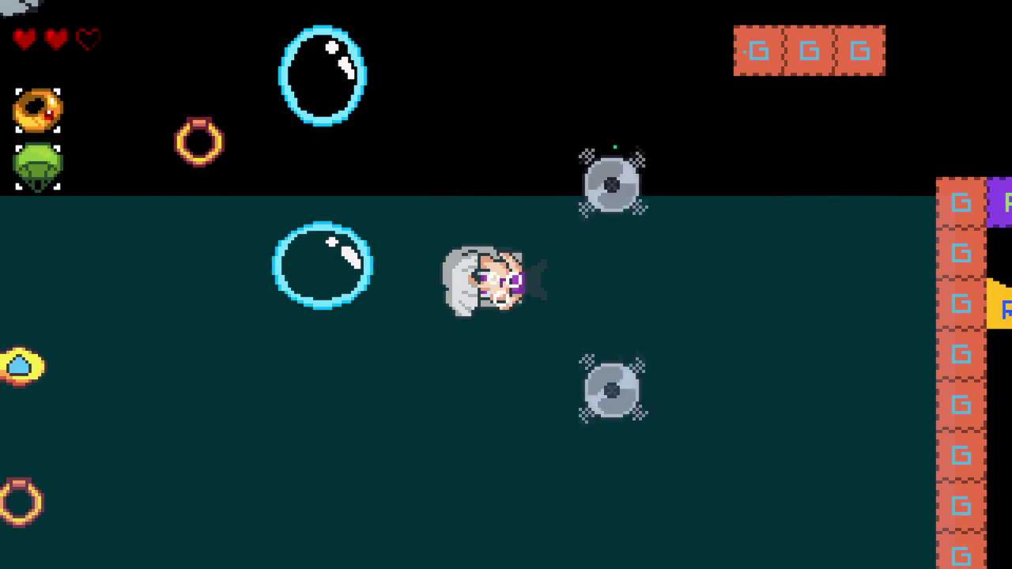
key(Up)
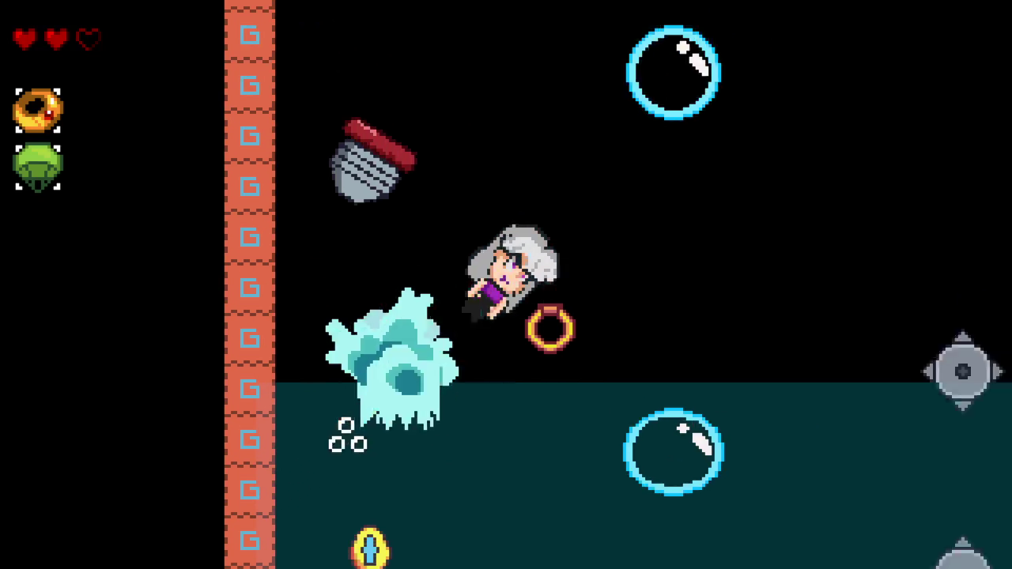
key(x)
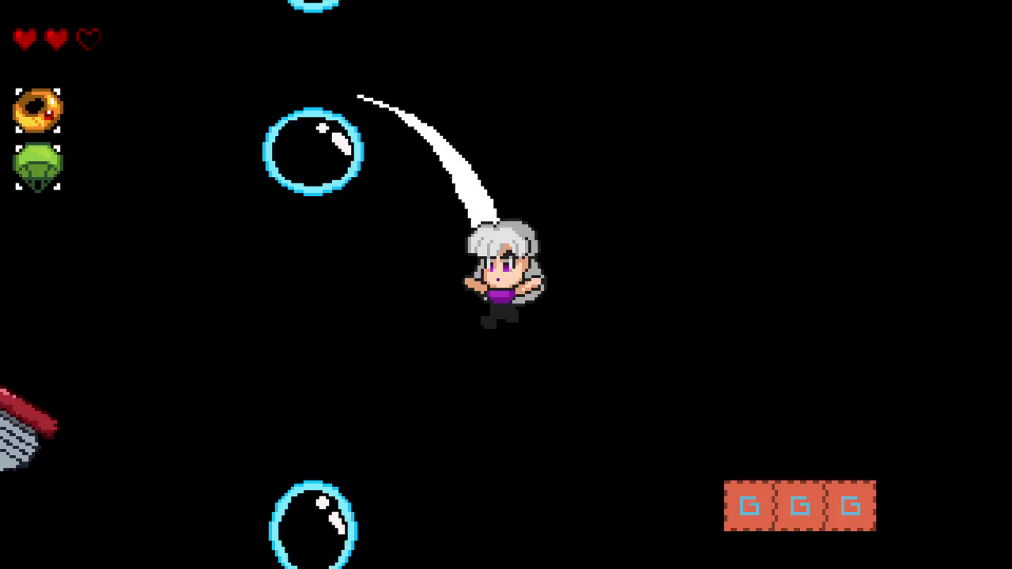
key(Left)
key(Up)
key(x)
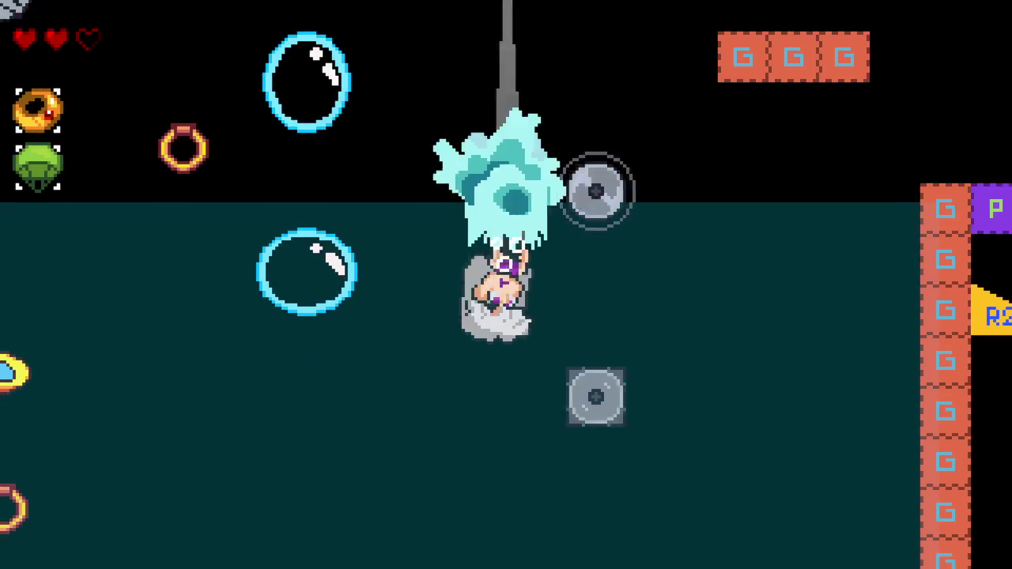
Swim around the pool, leap out with a double hammer swing, and land on the purple platform
key(Left)
key(Up)
key(x)
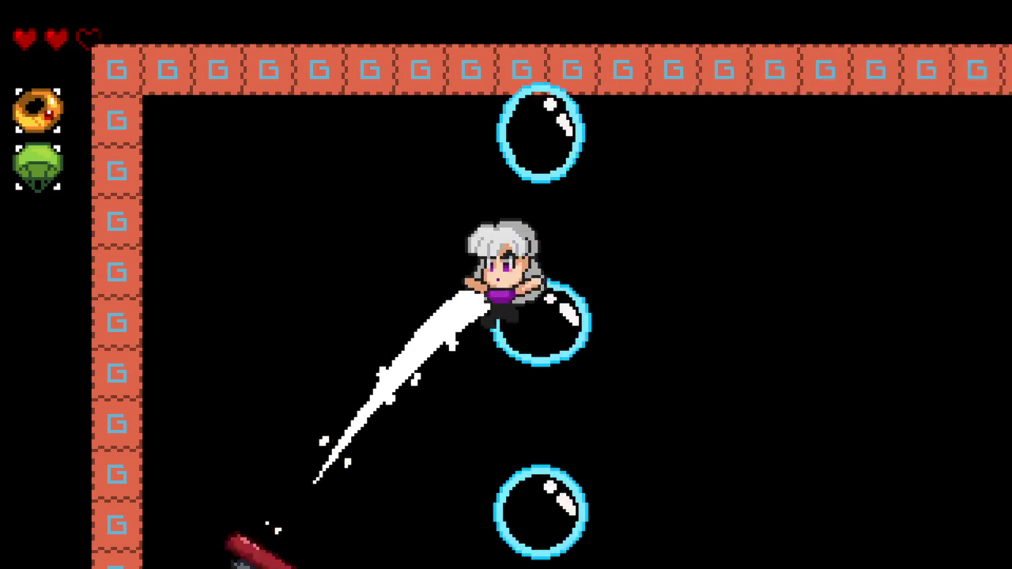
key(x)
key(Right)
key(Up)
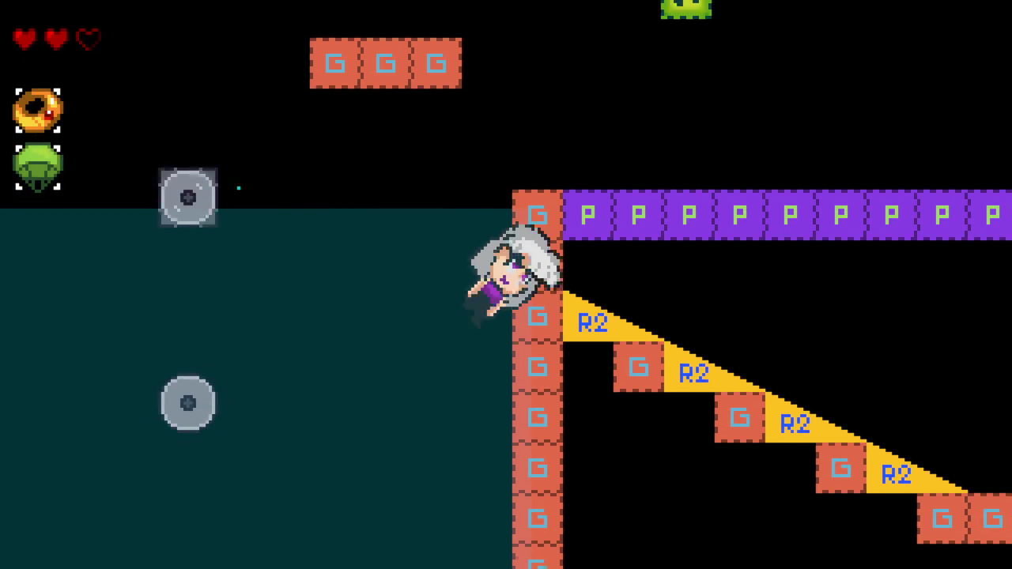
key(x)
Drop to the lower floor, run up the slope and hit the bee with the hammer
key(Down)
key(Right)
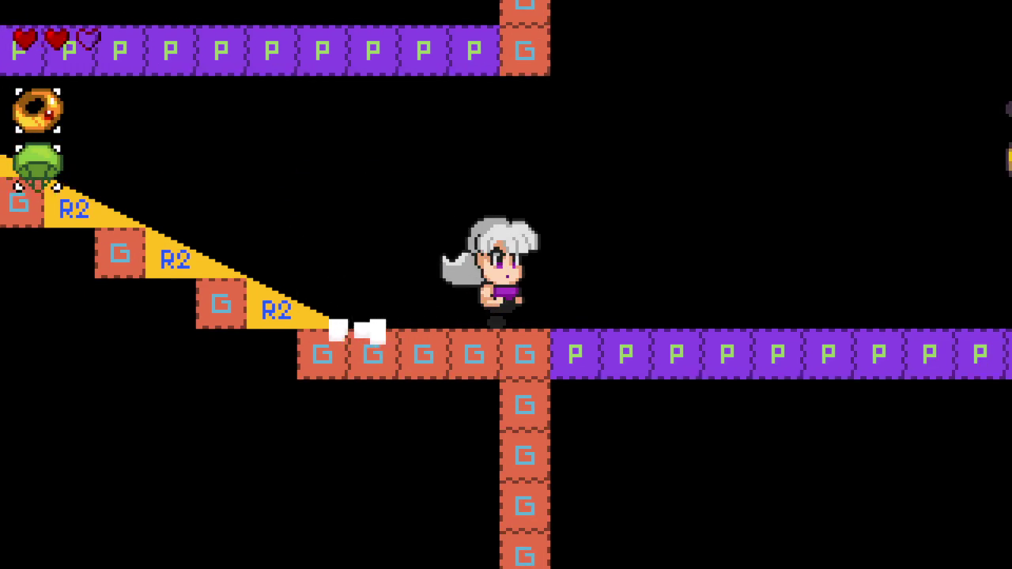
key(Left)
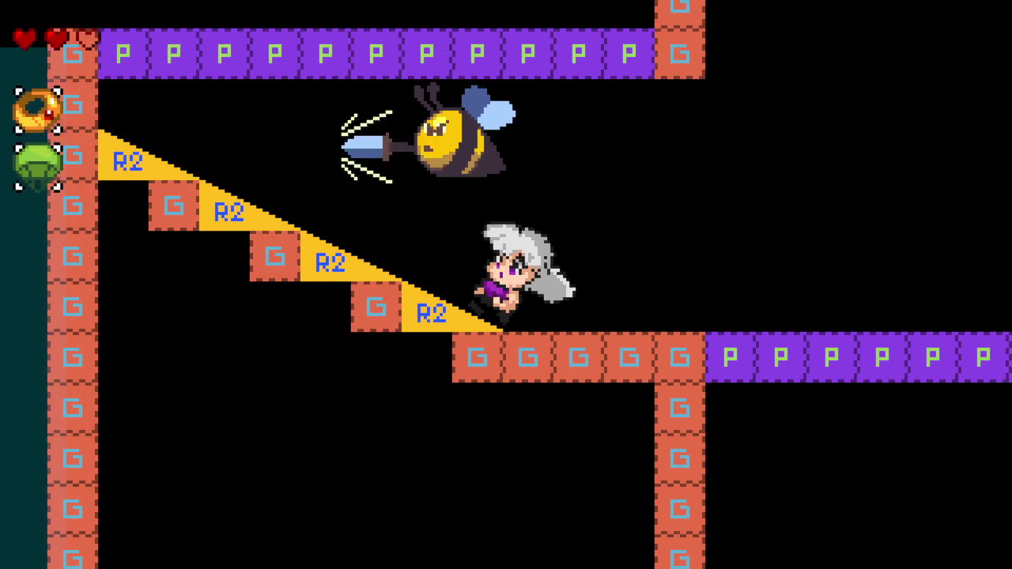
key(x)
Drop down the slope, dash back up it, and rise onto the purple platform
key(x)
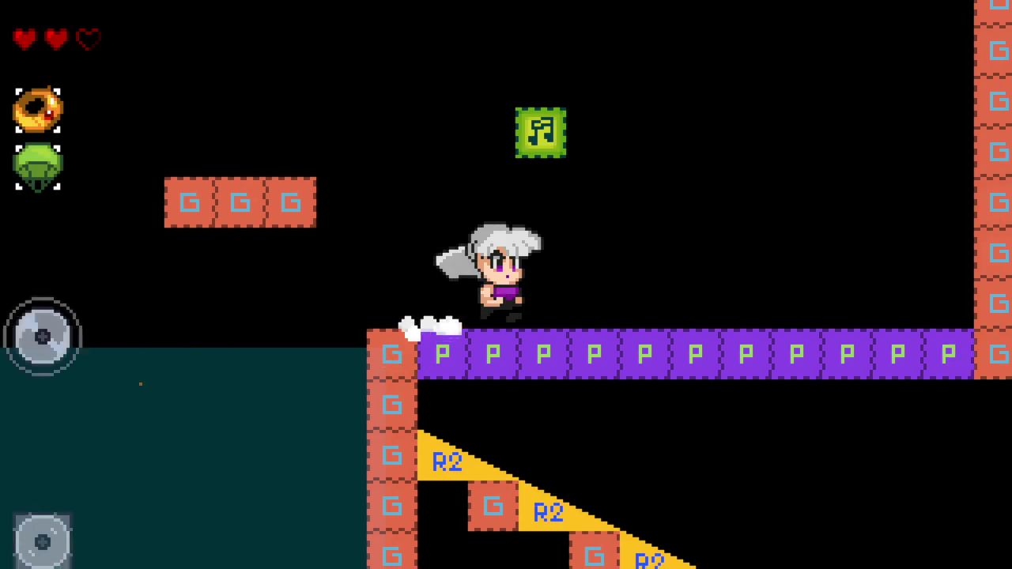
key(Down)
key(Right)
key(Left)
key(x)
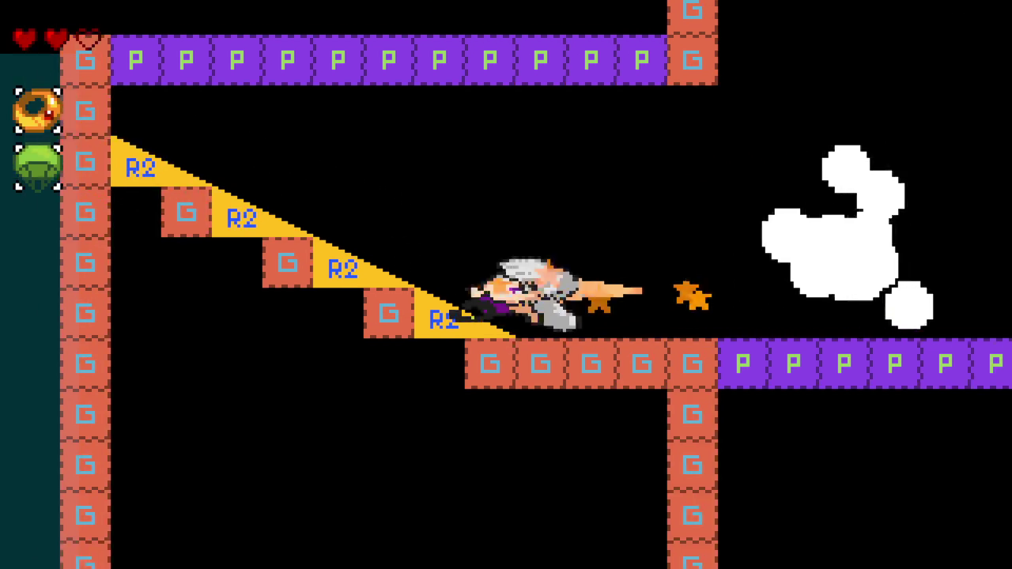
key(Right)
key(x)
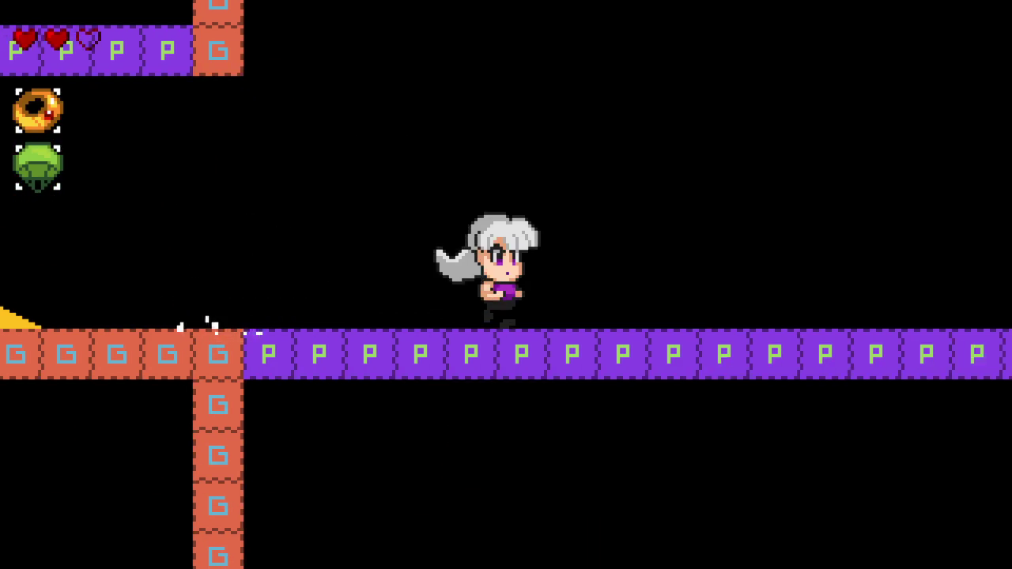
Dash up the slope, jump high, air-dash right, then dash left down the R2 slope
key(Left)
key(x)
key(z)
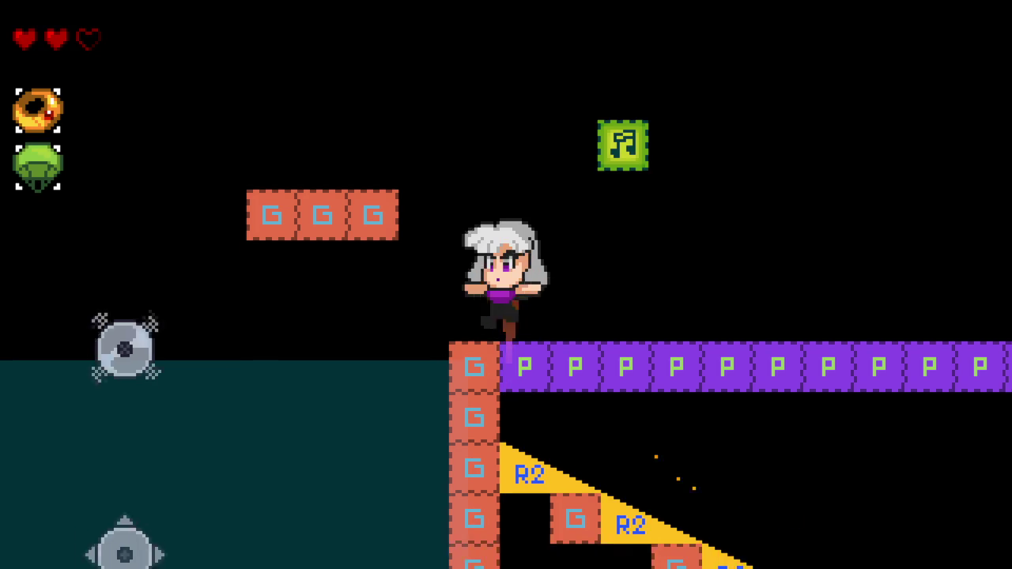
key(x)
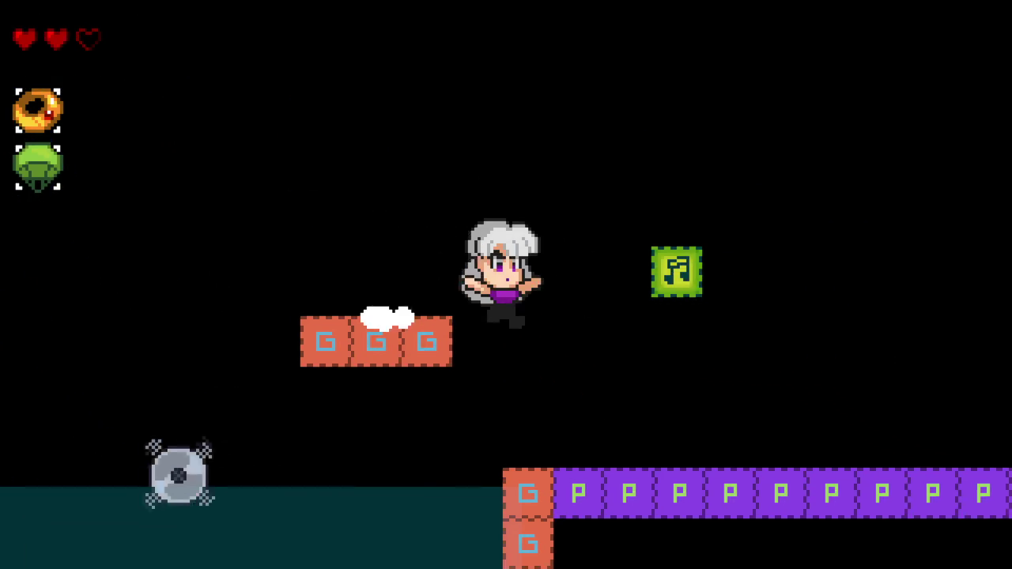
key(Left)
key(x)
Move between the purple platforms and the R2 slope, ending on the slope facing right
key(Right)
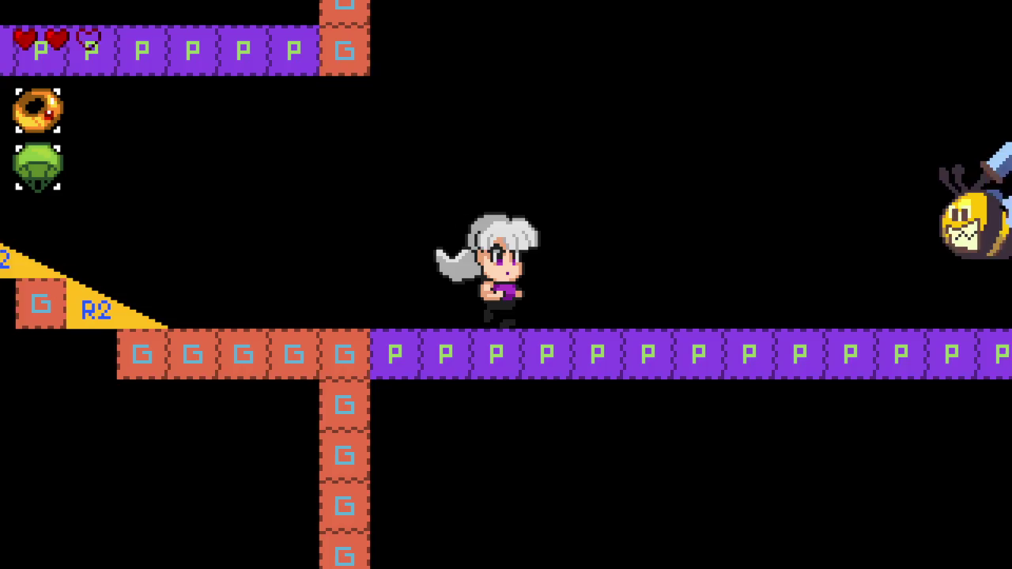
key(Left)
key(x)
key(z)
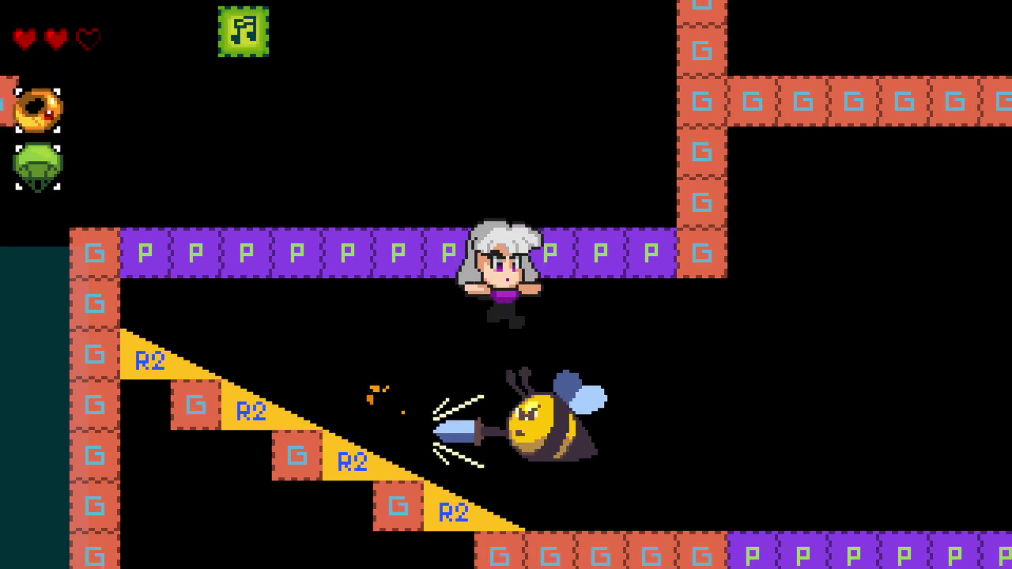
key(x)
key(Left)
key(z)
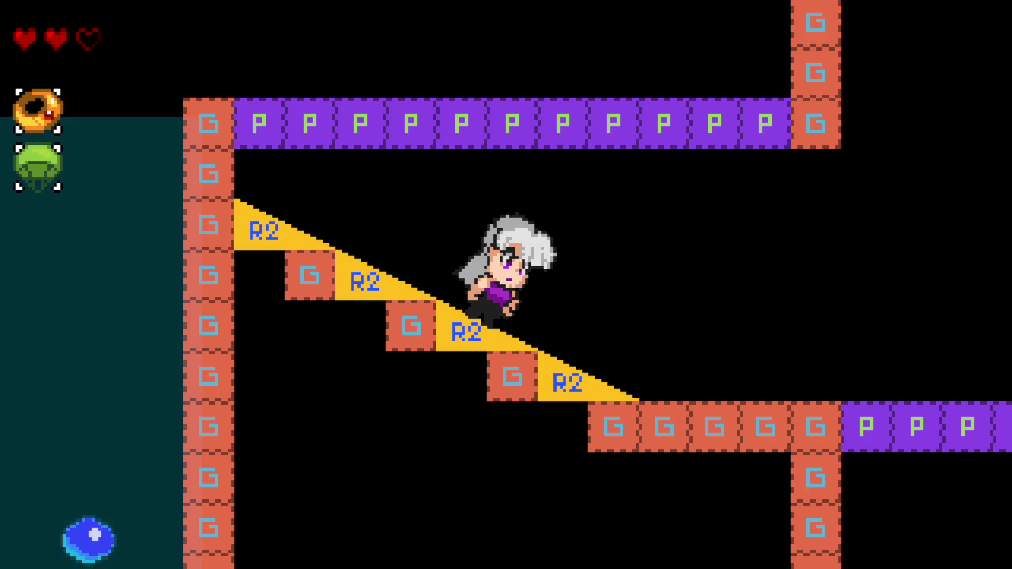
Dash right along the purple floor, reverse up the R2 slope, and fall into the water
key(Right)
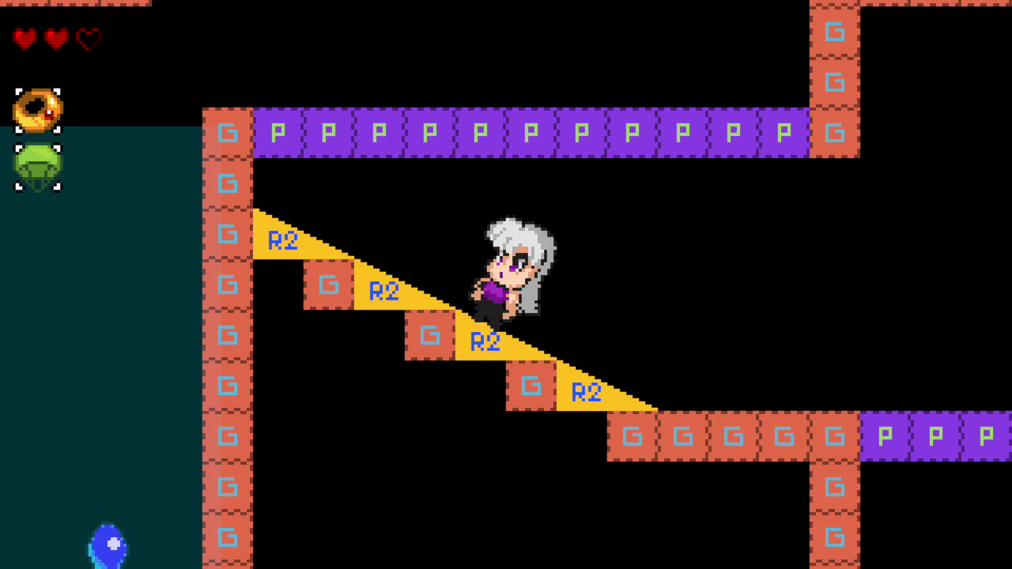
key(x)
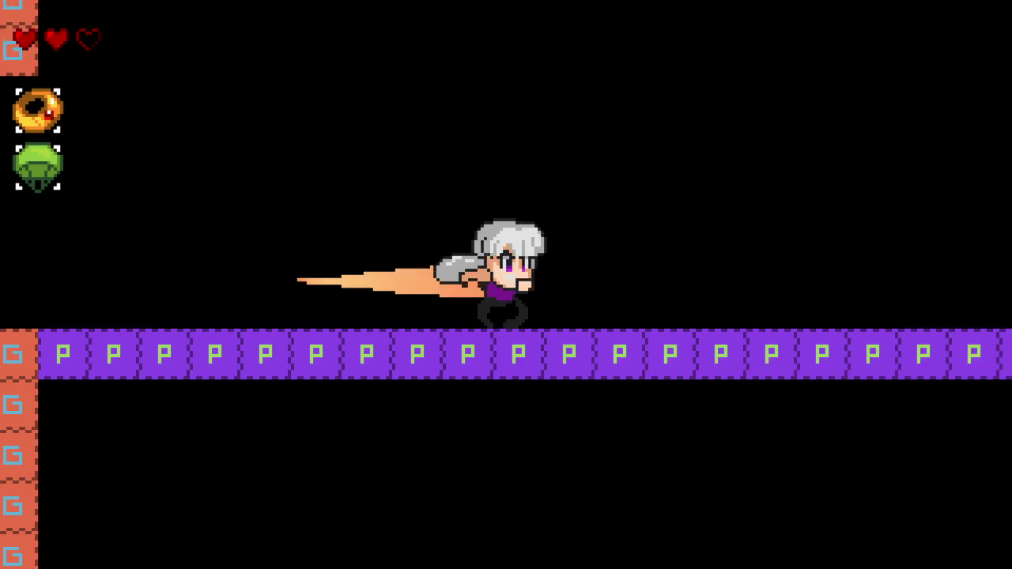
key(Left)
key(x)
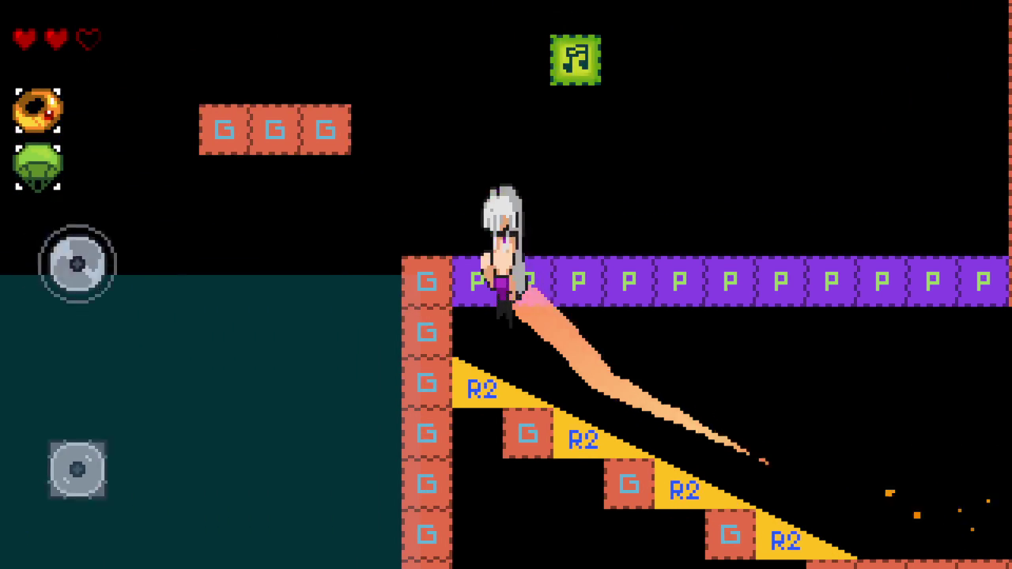
key(x)
key(Left)
key(Left)
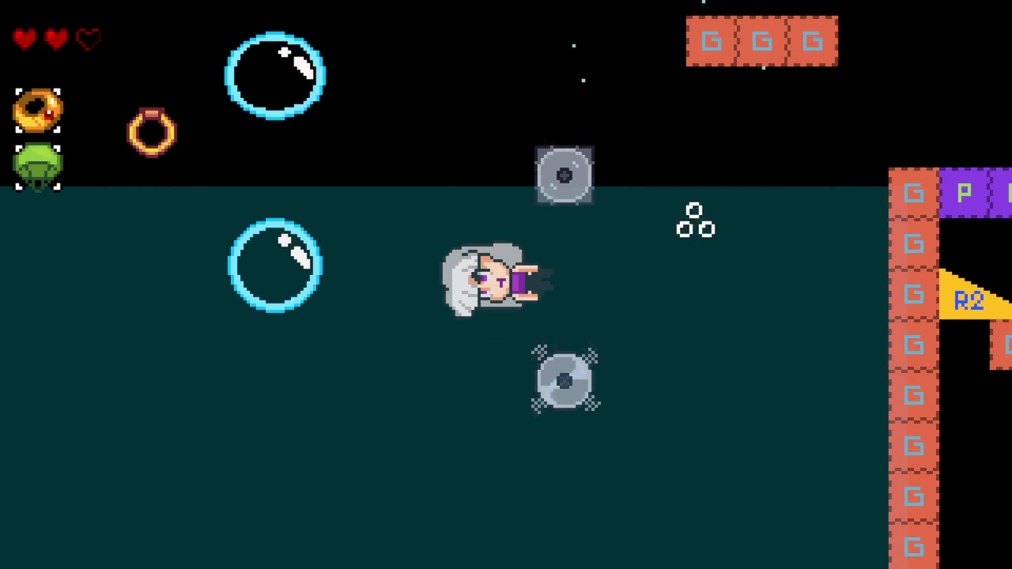
Swim across the pool and climb out onto the purple platform
key(x)
key(x)
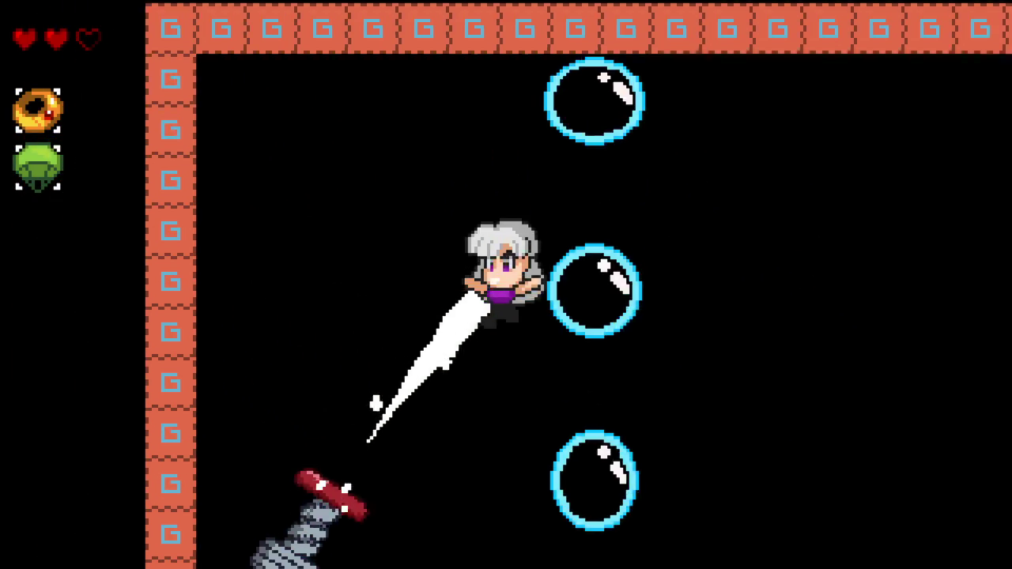
key(Right)
key(x)
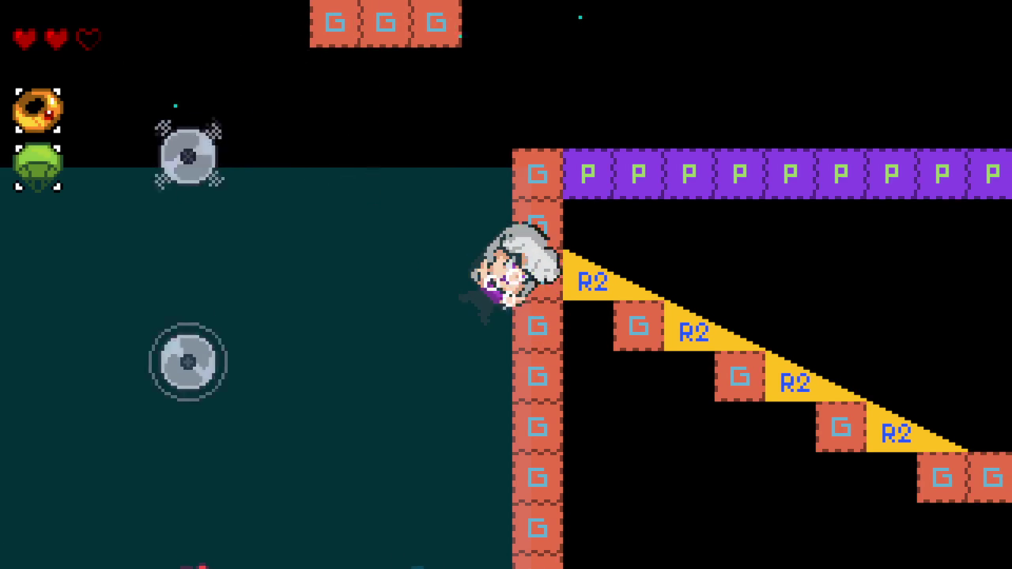
key(Right)
Drop to the lower floor, dodge the charging bee, and attack it until it explodes
key(Down)
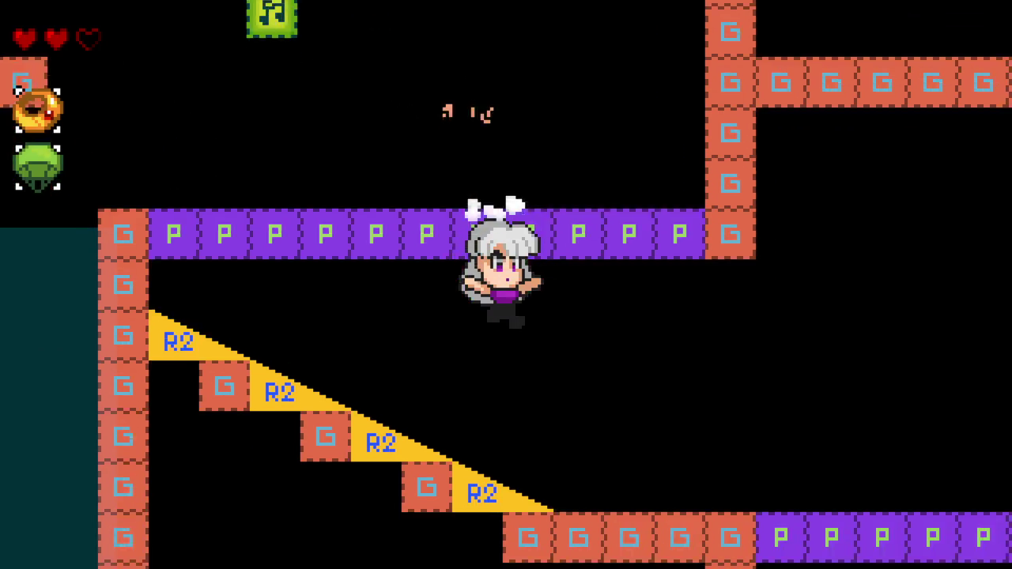
key(Right)
key(Left)
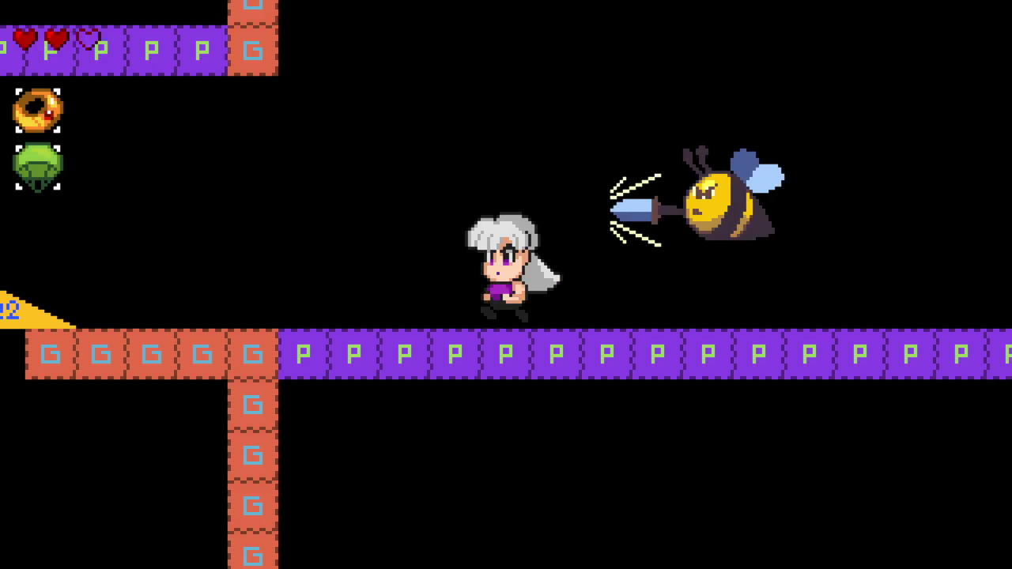
key(x)
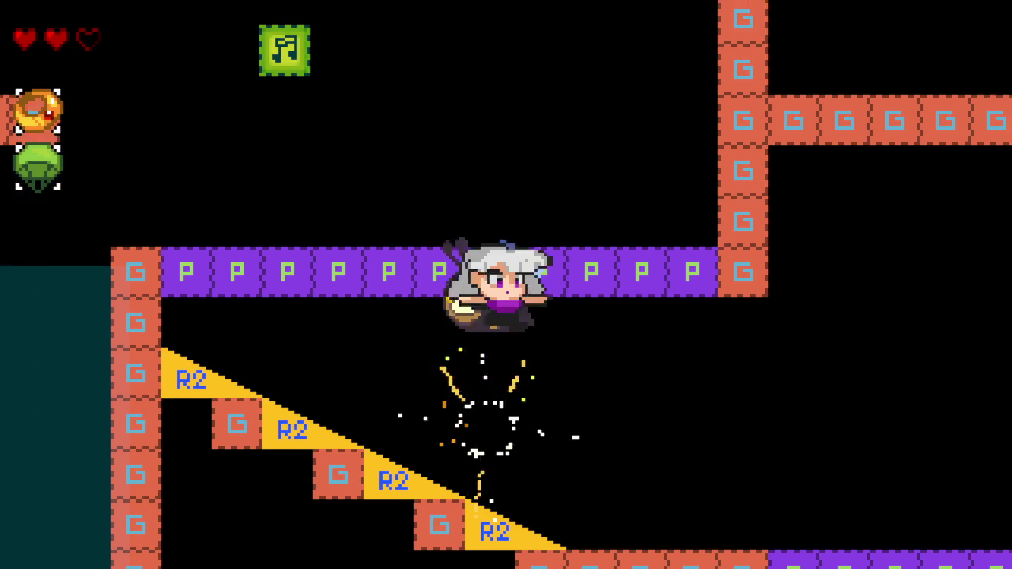
key(Right)
key(Left)
key(x)
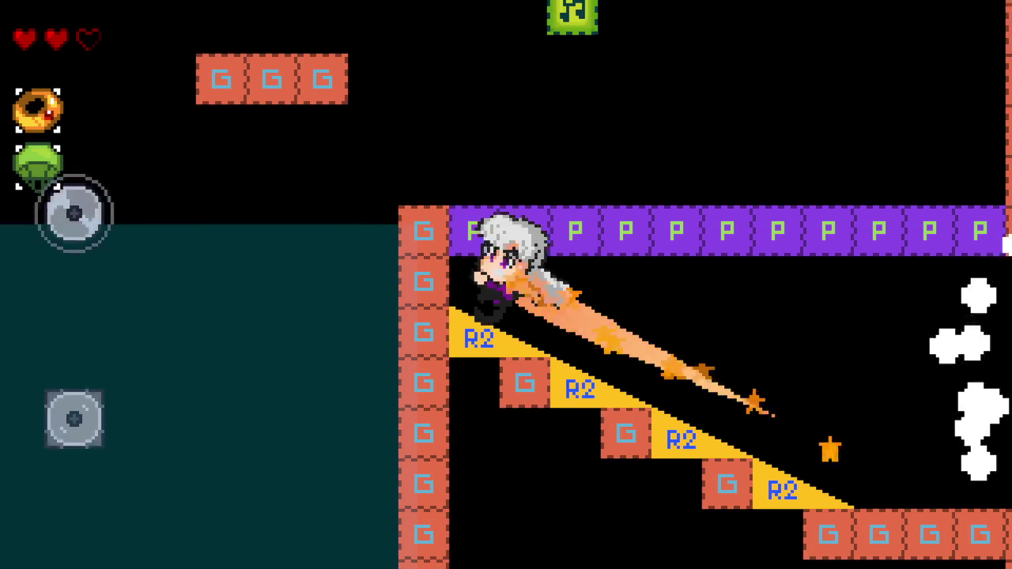
Dive into the water, swim through the underwater room, and bounce off the music block
key(Up)
key(Left)
key(Left)
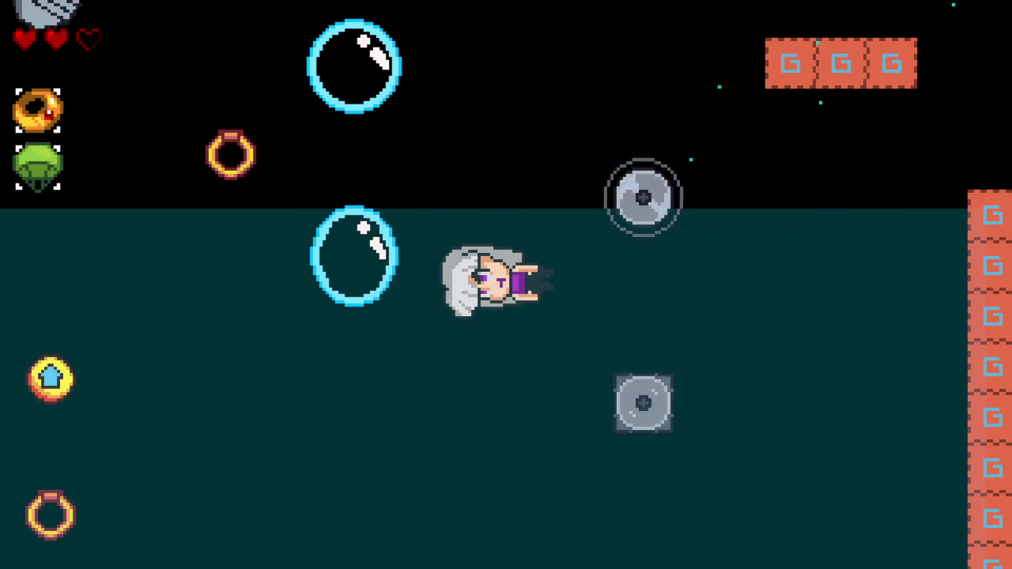
key(Down)
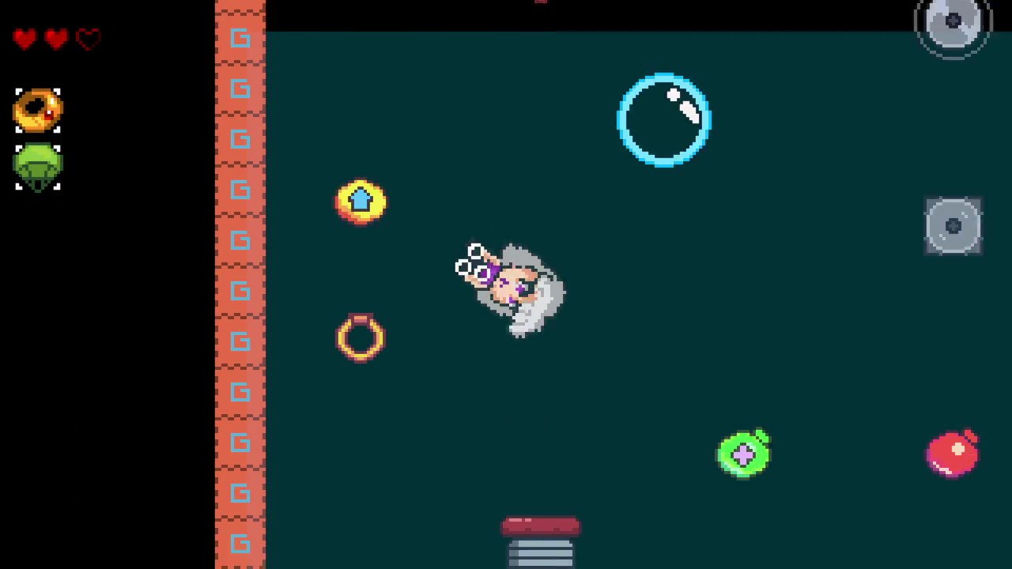
key(Right)
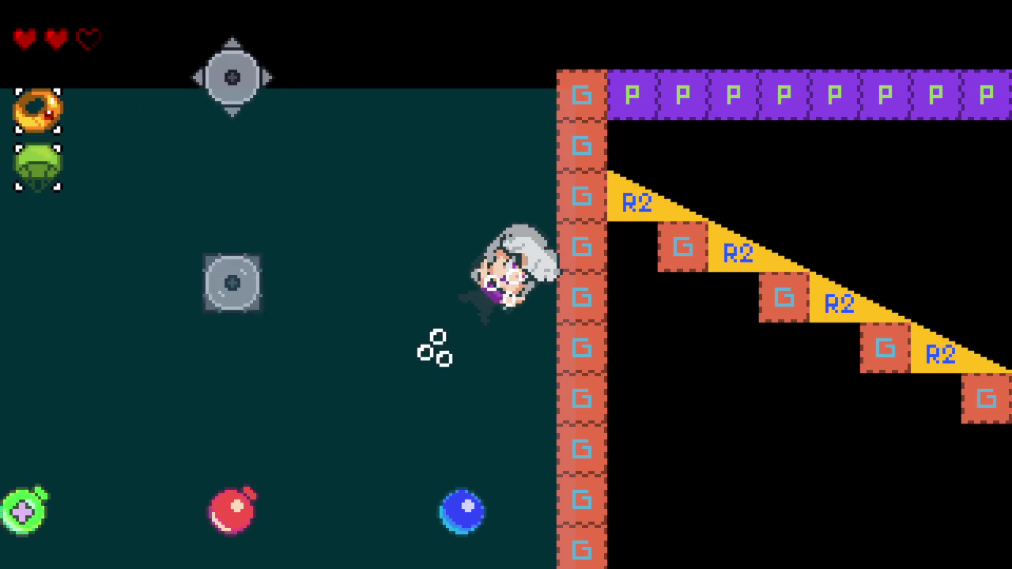
key(Up)
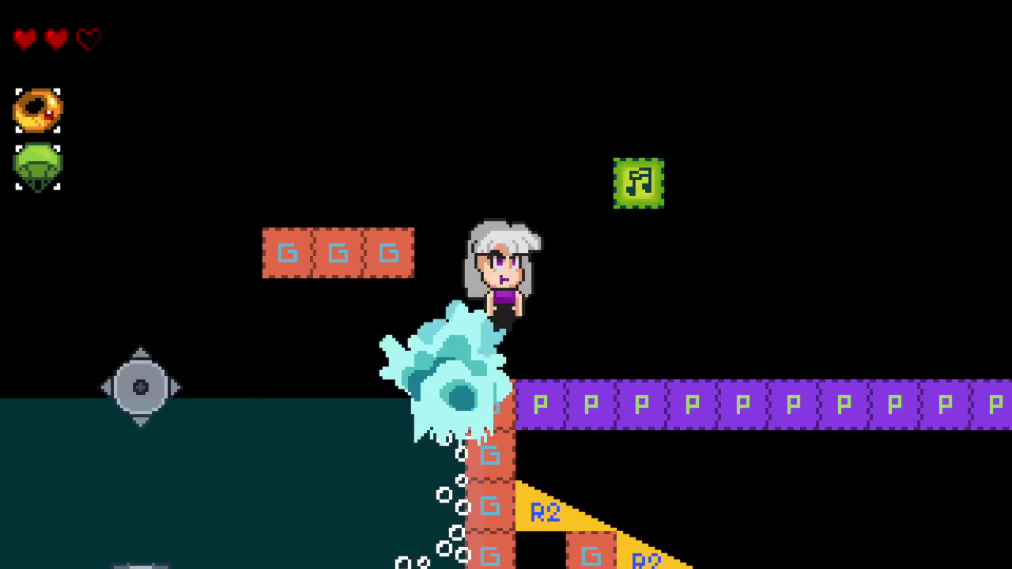
key(Right)
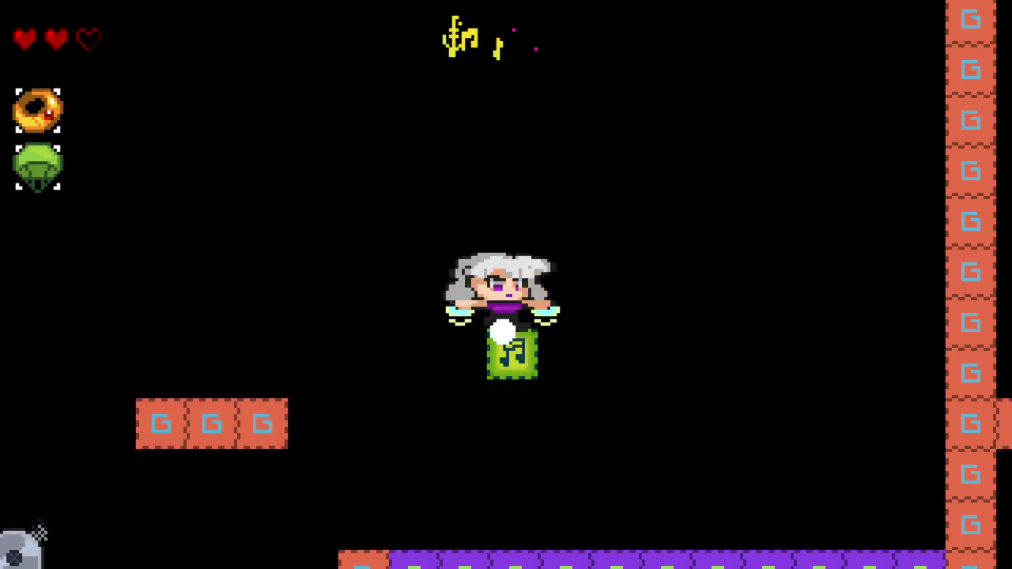
key(Right)
Run the R2 slopes, jumping up through the purple platform and dropping back down
key(Down)
key(Right)
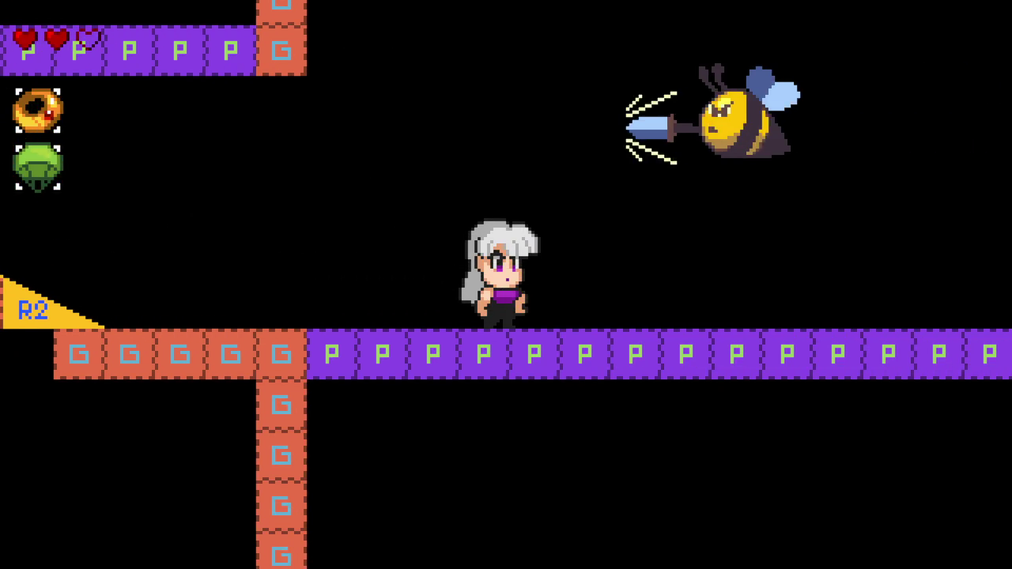
key(Left)
key(Left)
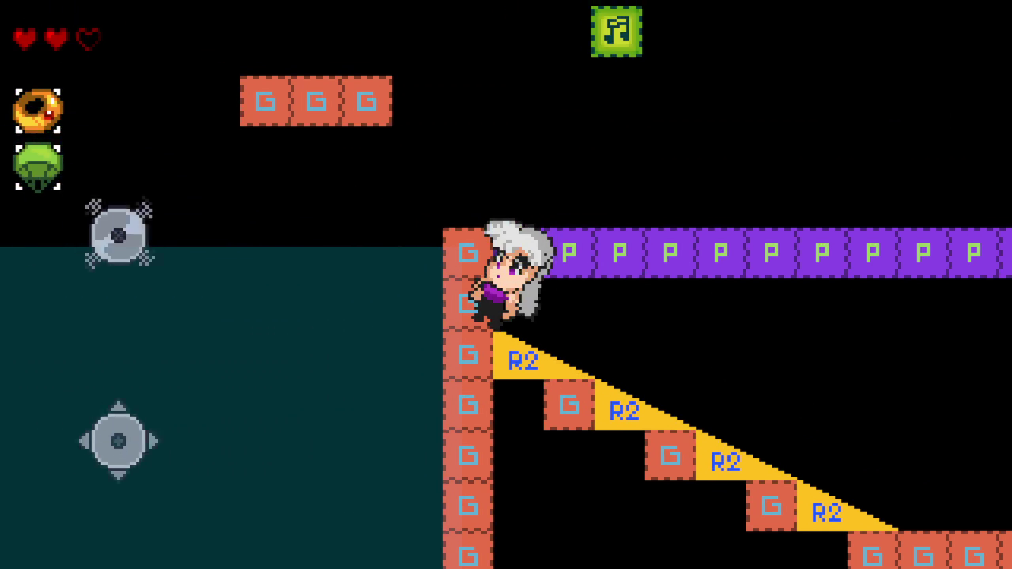
key(space)
key(Right)
key(Right)
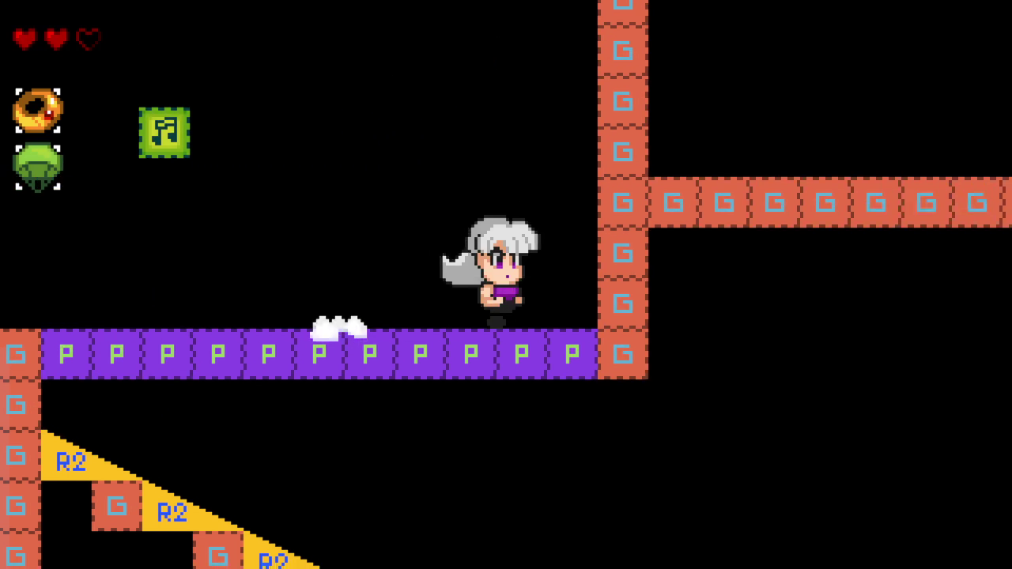
key(Left)
key(space)
key(Right)
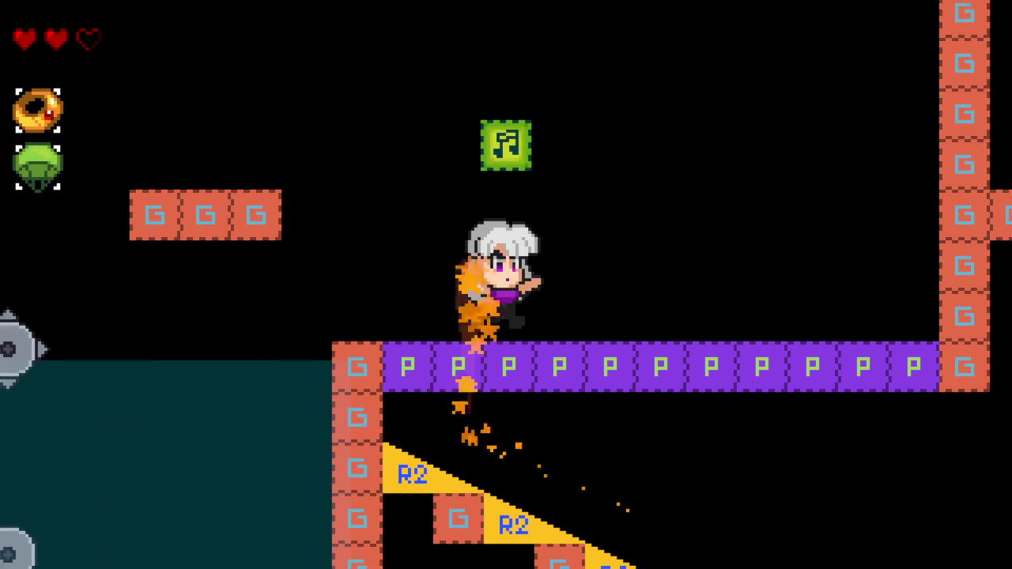
key(Right)
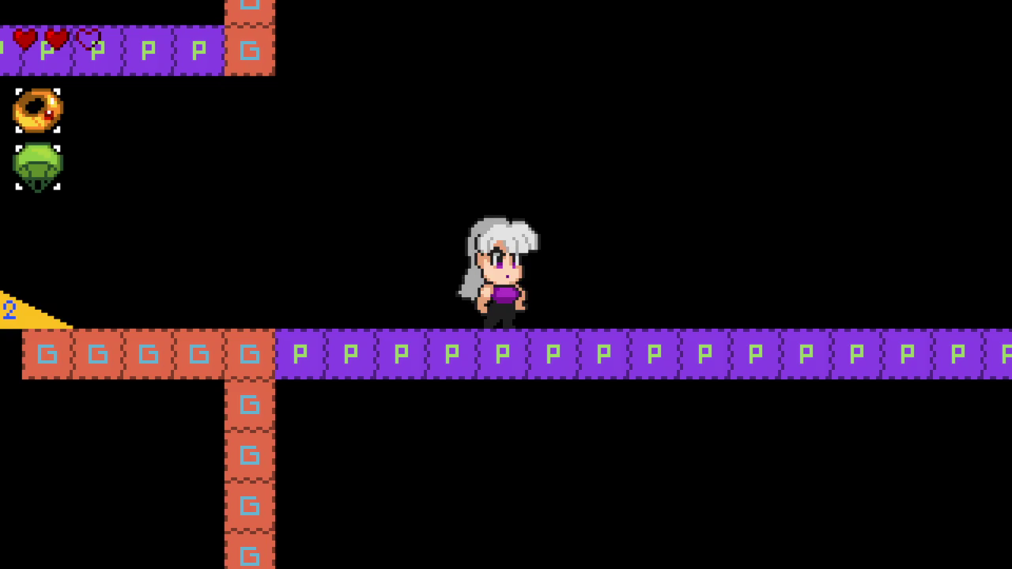
Swim through the pool onto the platform, slide down and back up the R2 slope
key(Left)
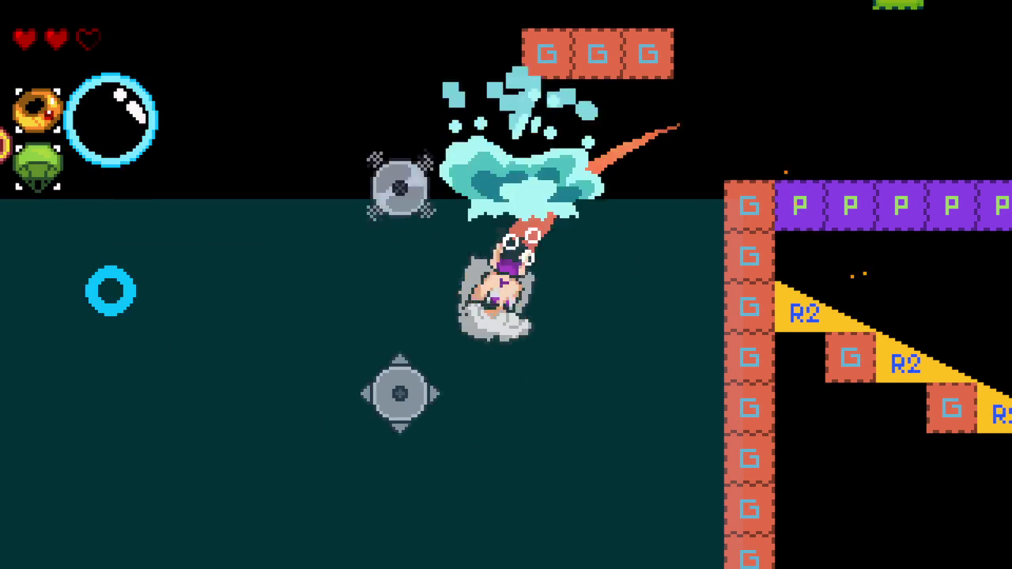
key(Right)
key(space)
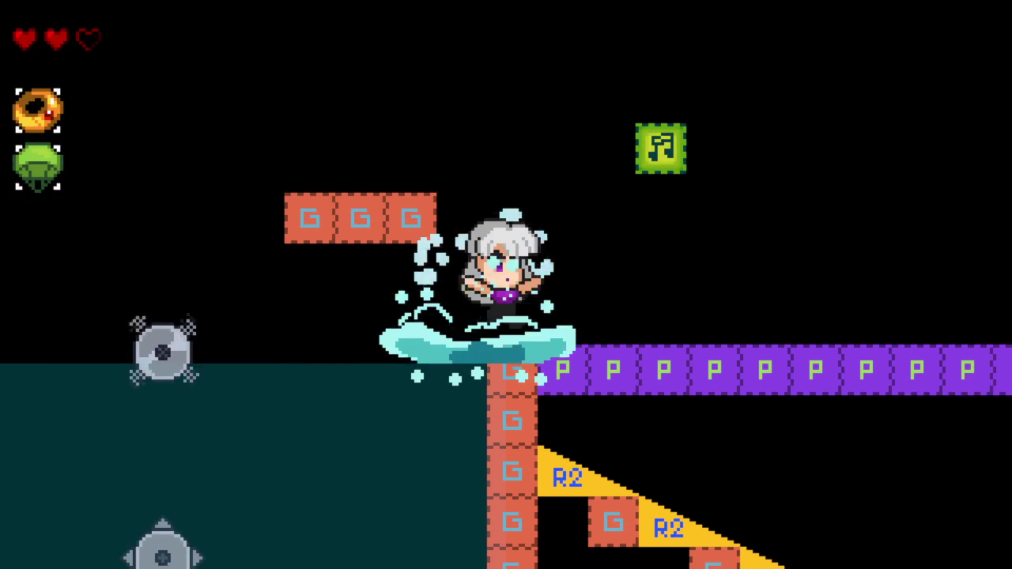
key(Right)
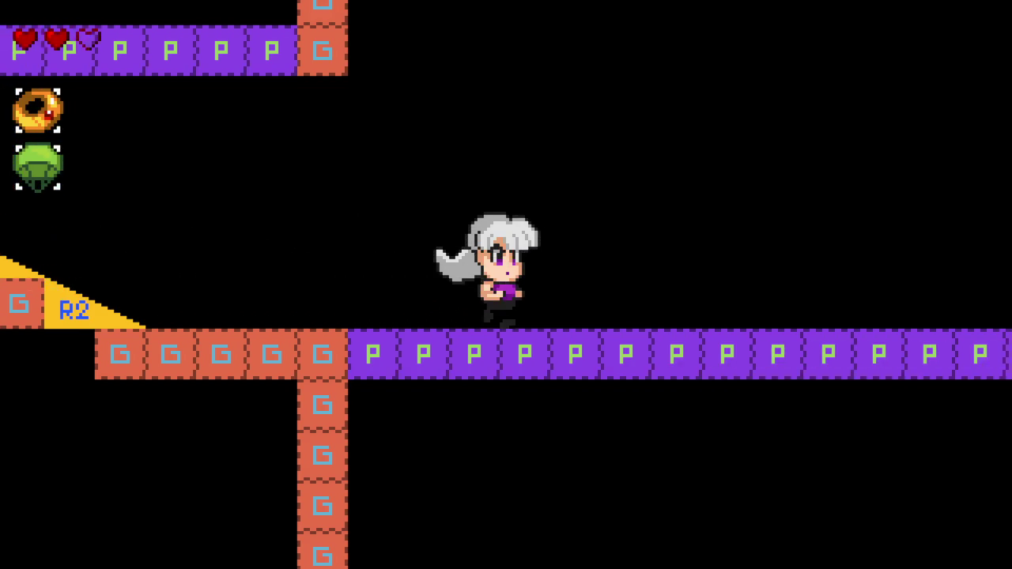
key(Down)
key(Left)
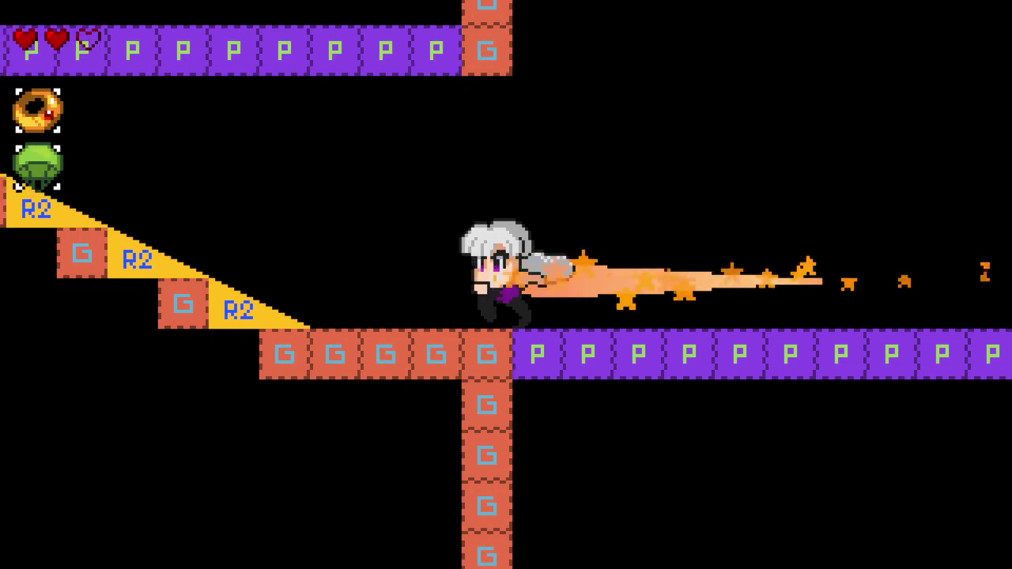
key(space)
Swim the pool again, run down toward the bee, then jump away onto the R2 slope
key(Left)
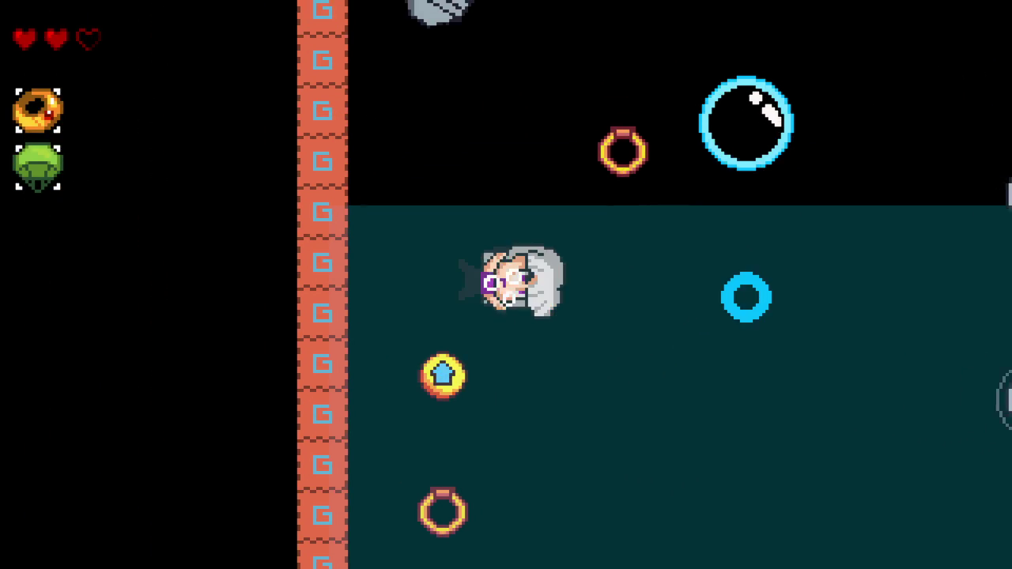
key(Right)
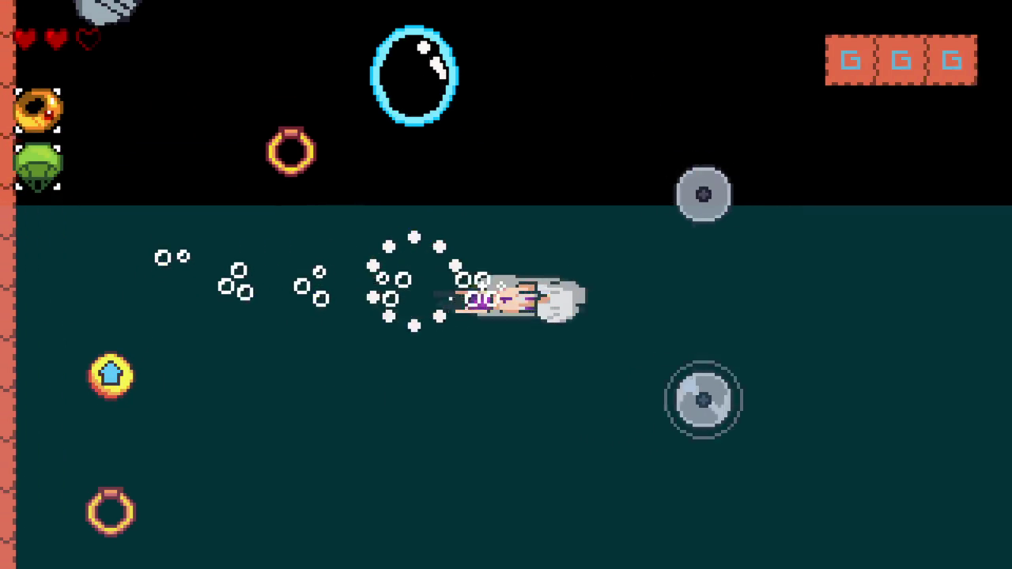
key(space)
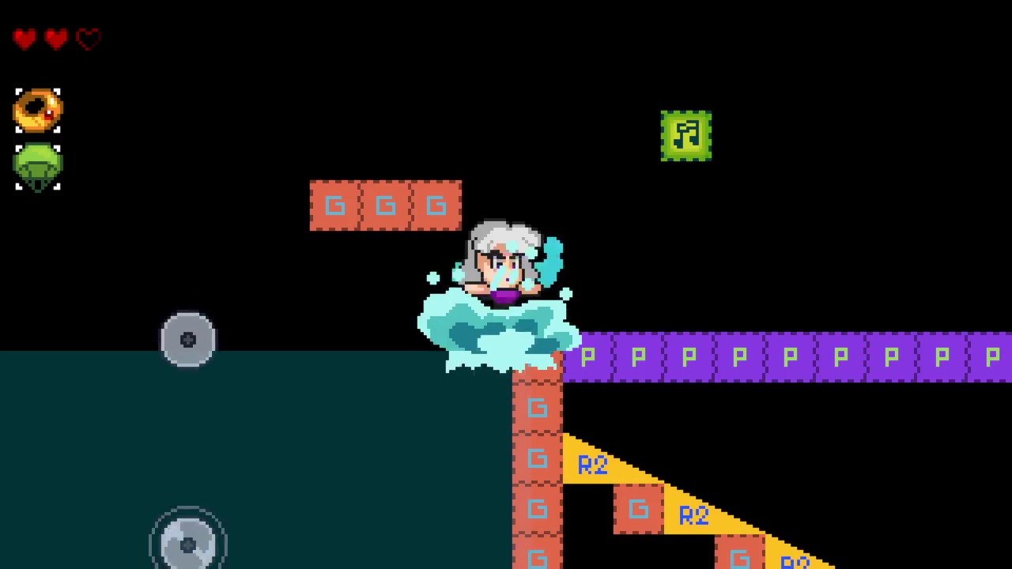
key(Right)
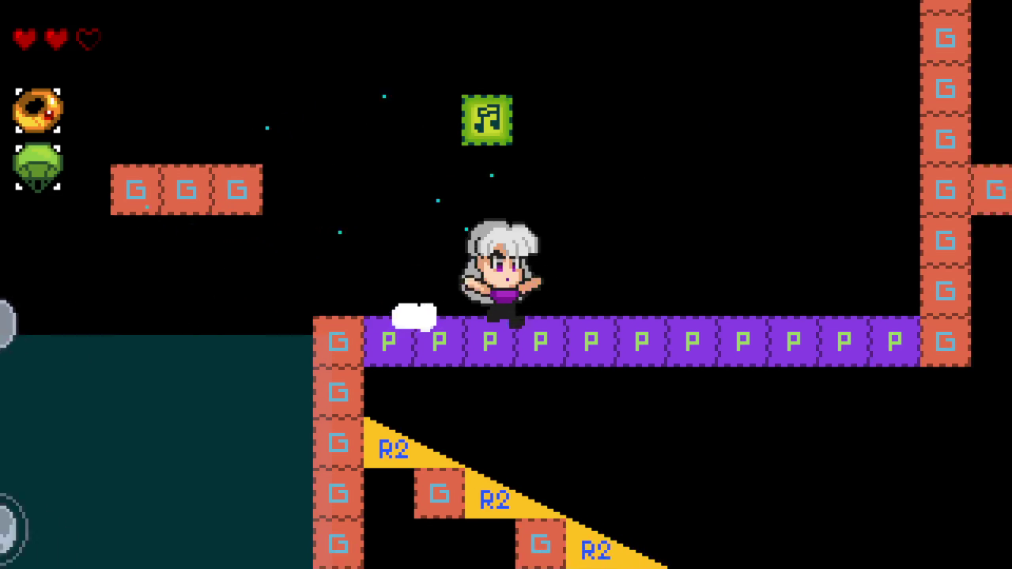
key(Left)
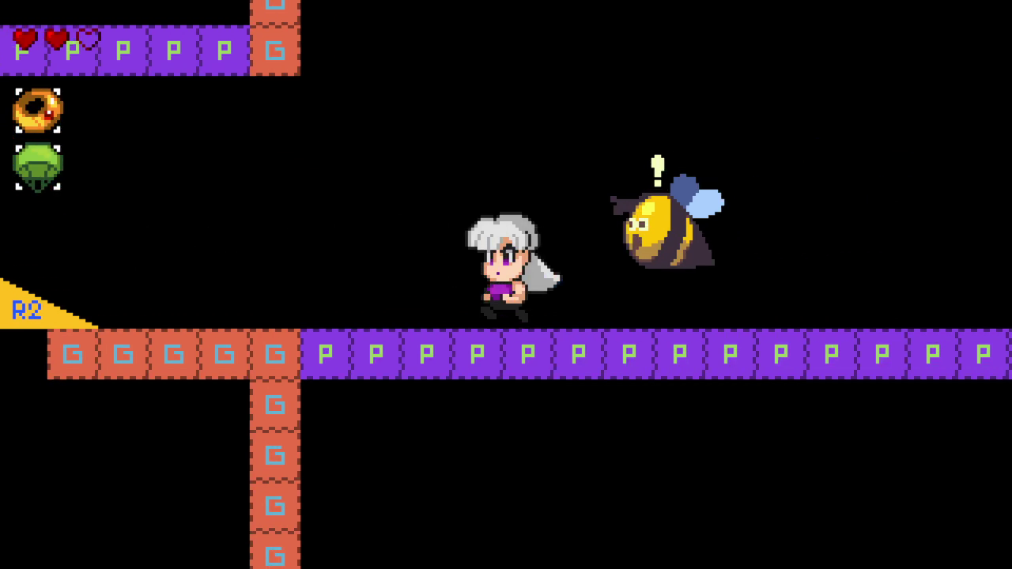
key(space)
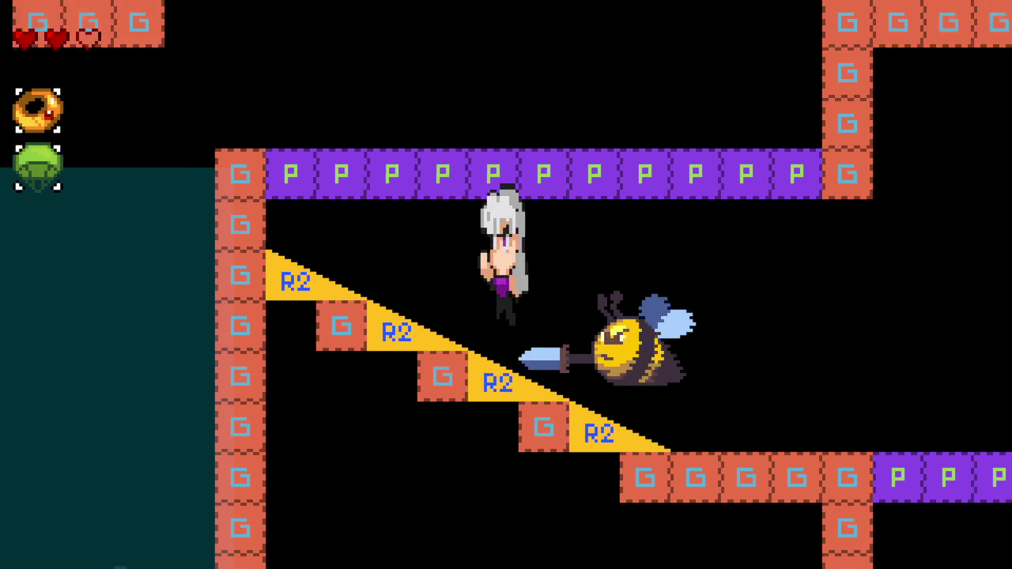
key(Right)
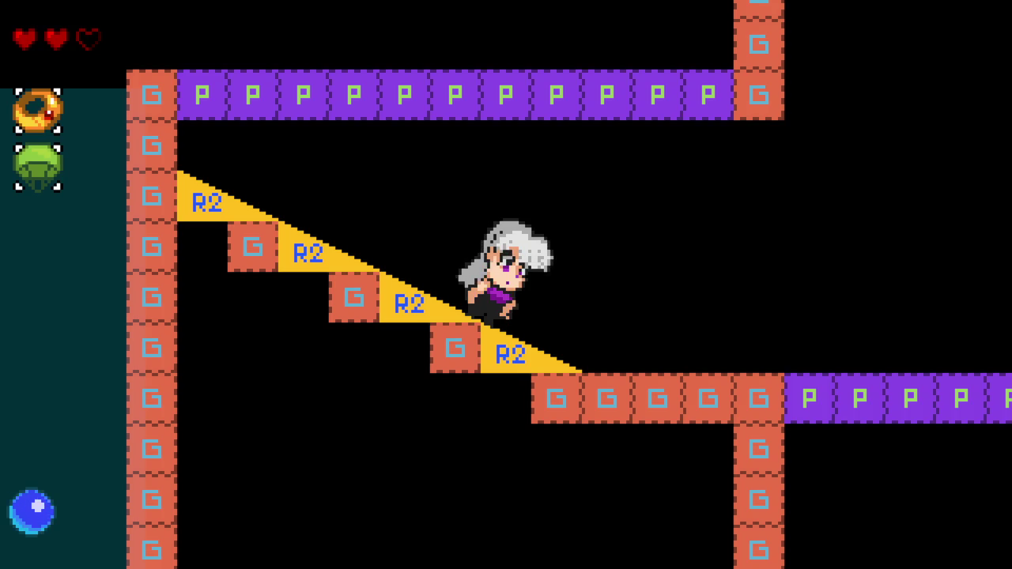
Drop into the pool, swim out onto the platform, and approach the bee to test its attack
key(Left)
key(space)
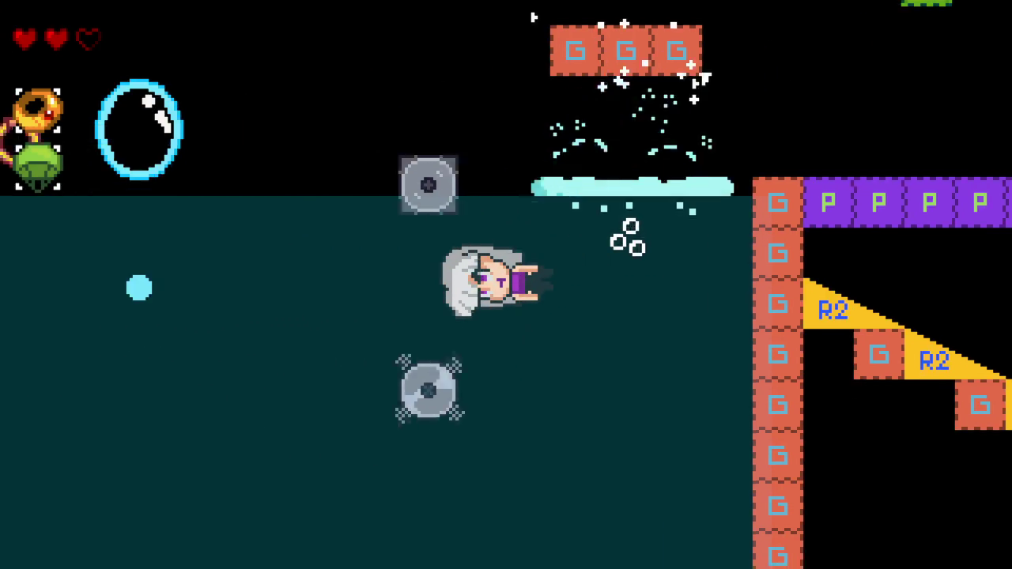
key(Right)
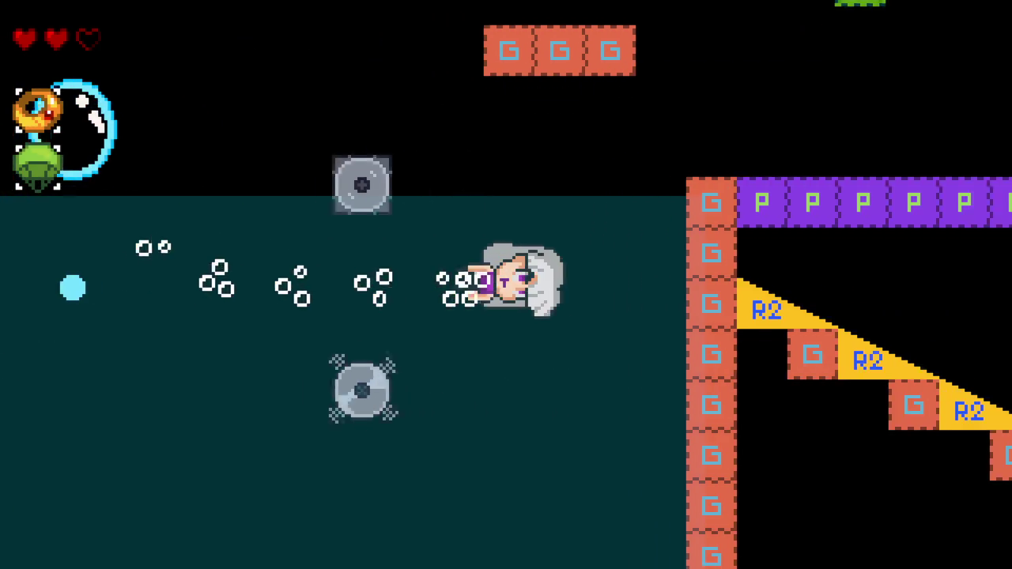
key(space)
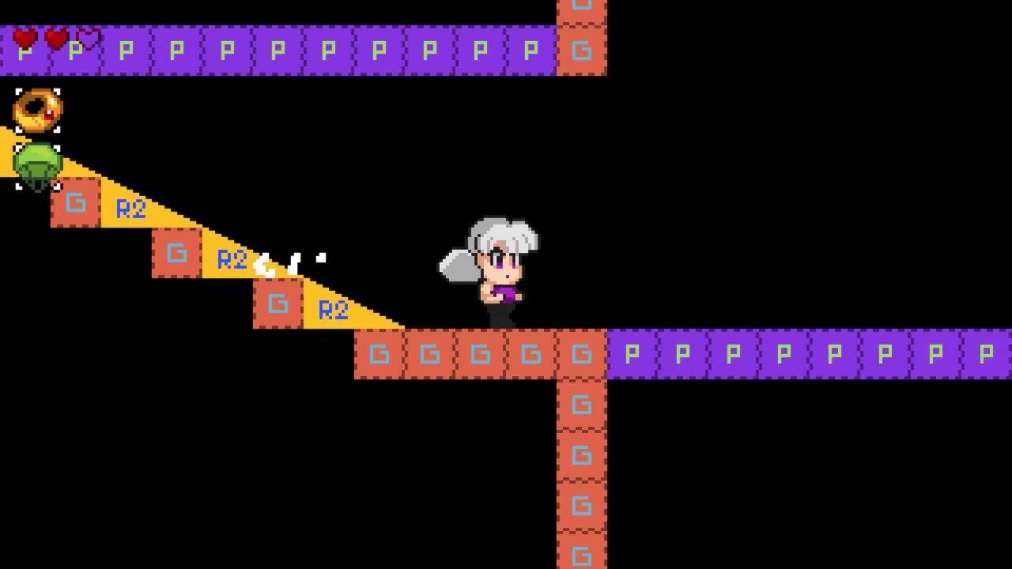
key(Left)
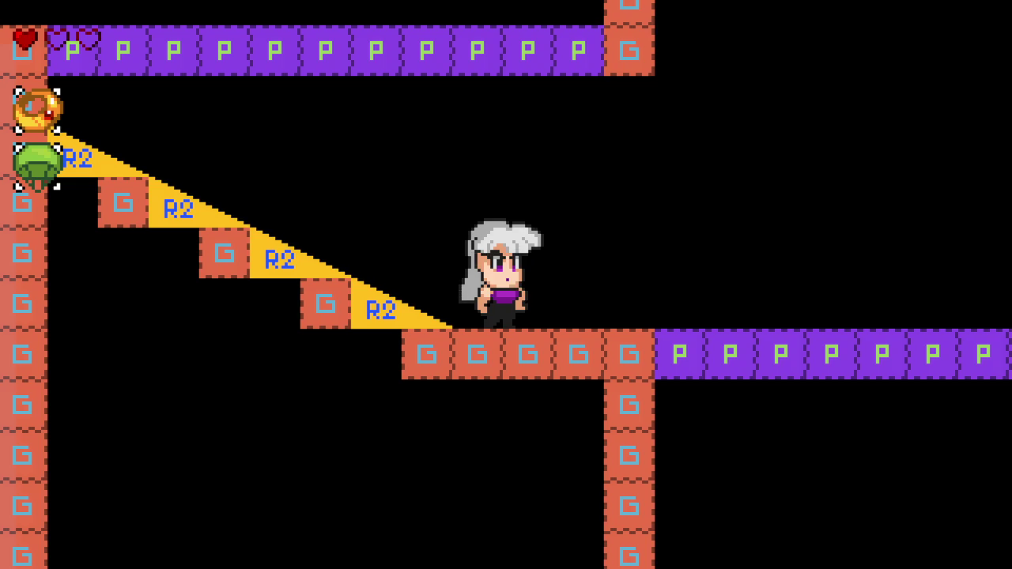
Dash left along the slope, cross the water, and run down the far slope
key(Left)
key(space)
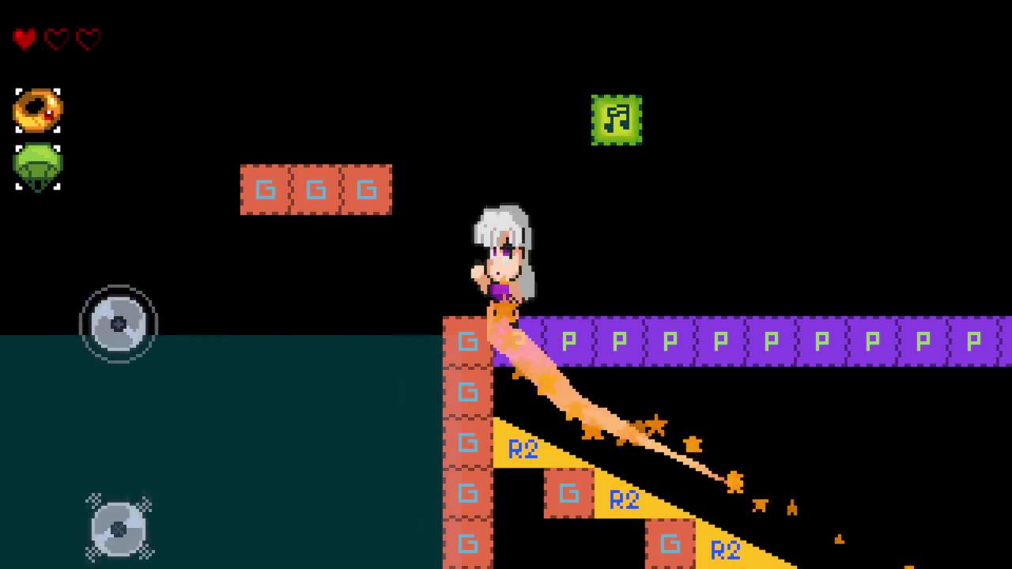
key(Right)
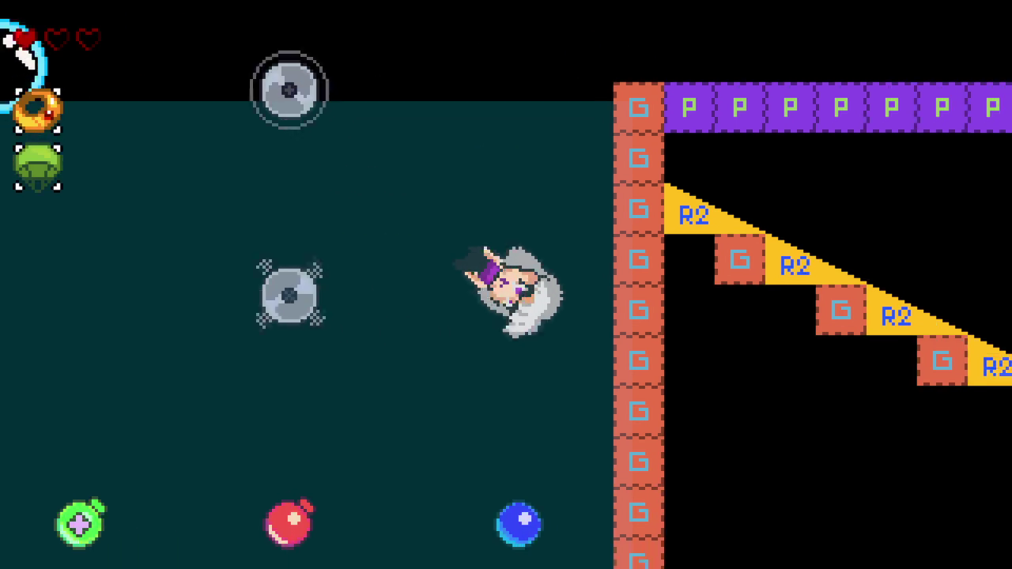
key(space)
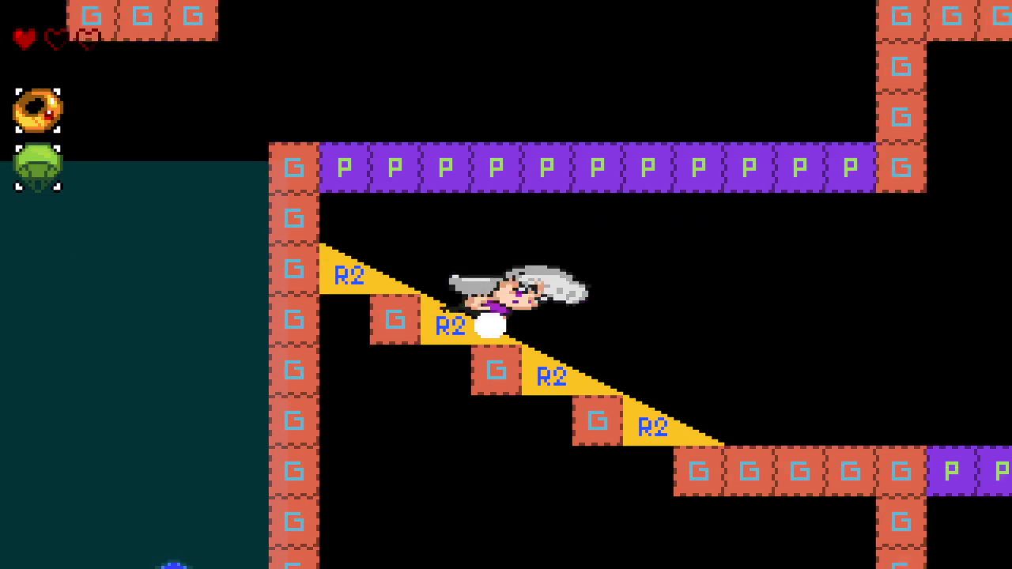
key(Right)
key(Right)
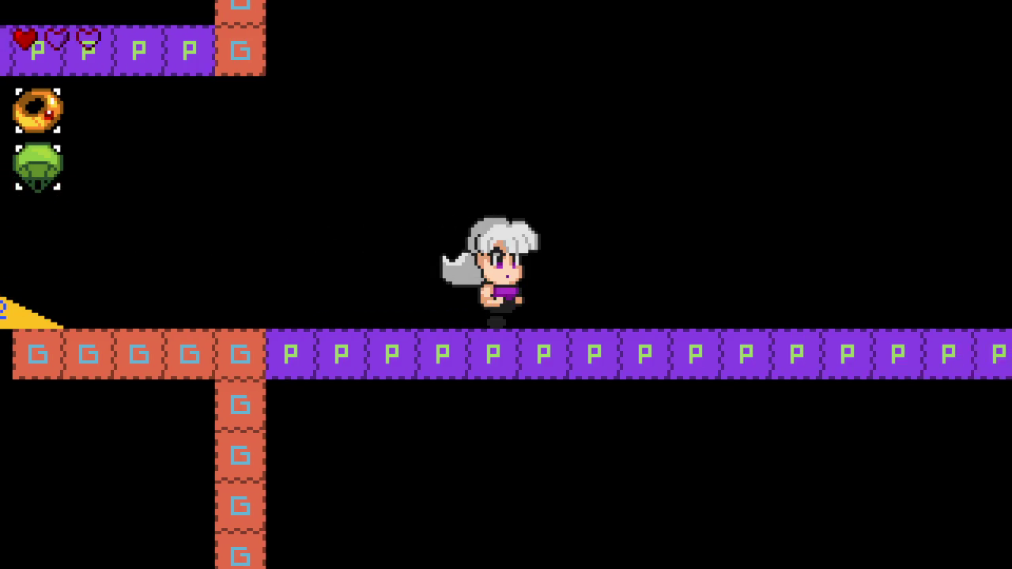
Dash up the R2 slope through the P platform and hop into the underwater room
key(Left)
key(x)
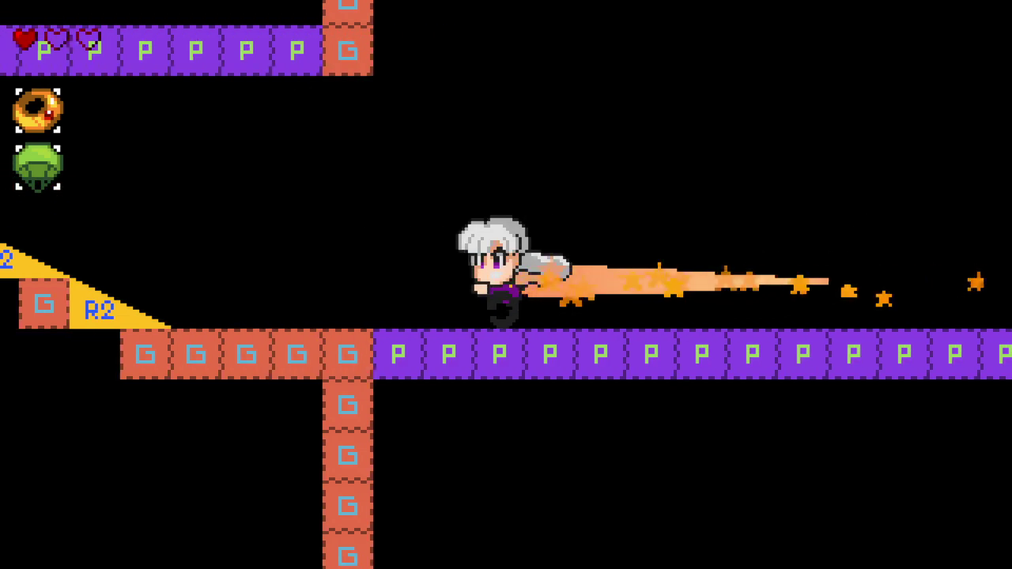
key(Left)
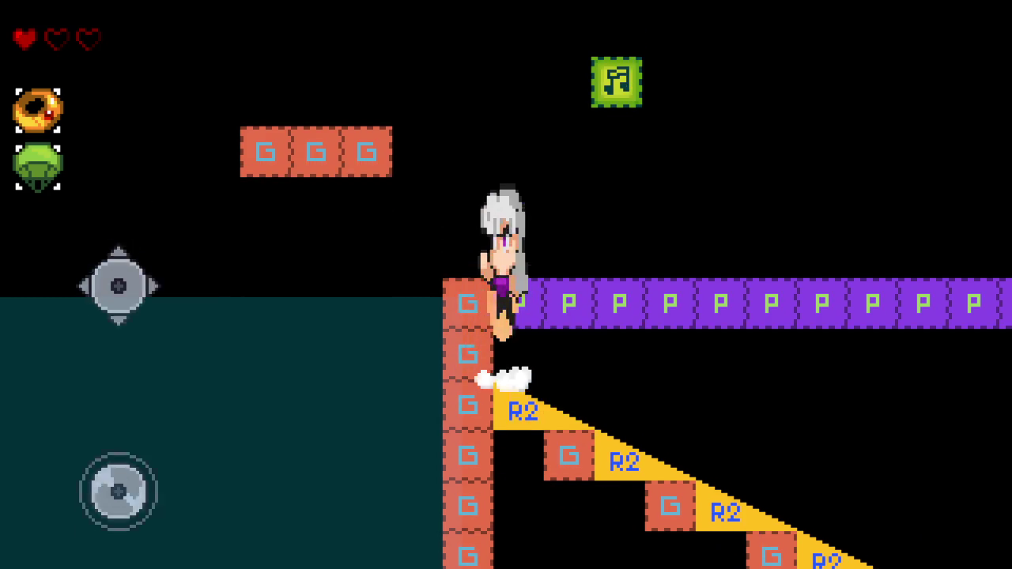
key(x)
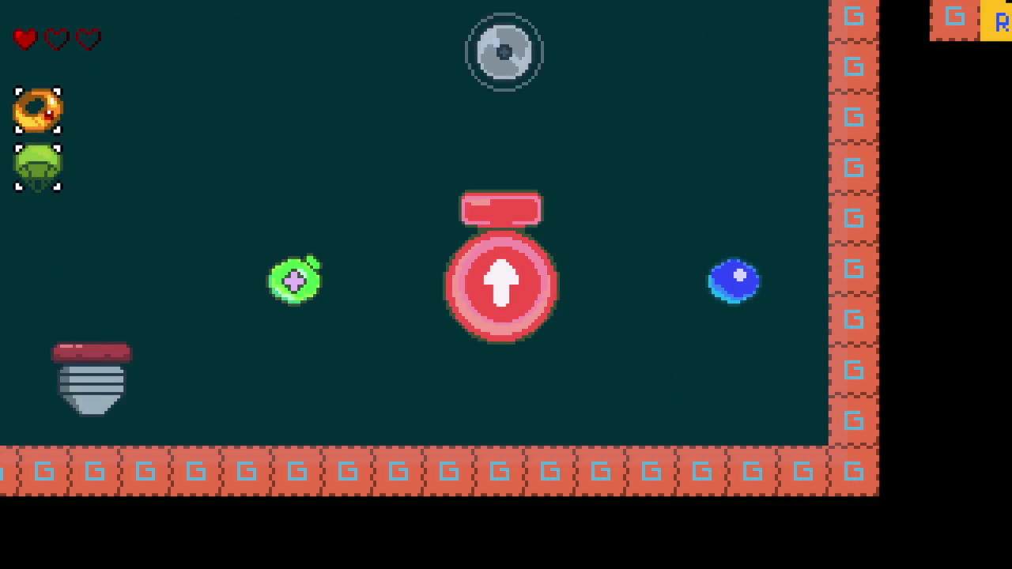
key(x)
Swim through the underwater room onto the purple platform, then drop down and lure the bee
key(Left)
key(Right)
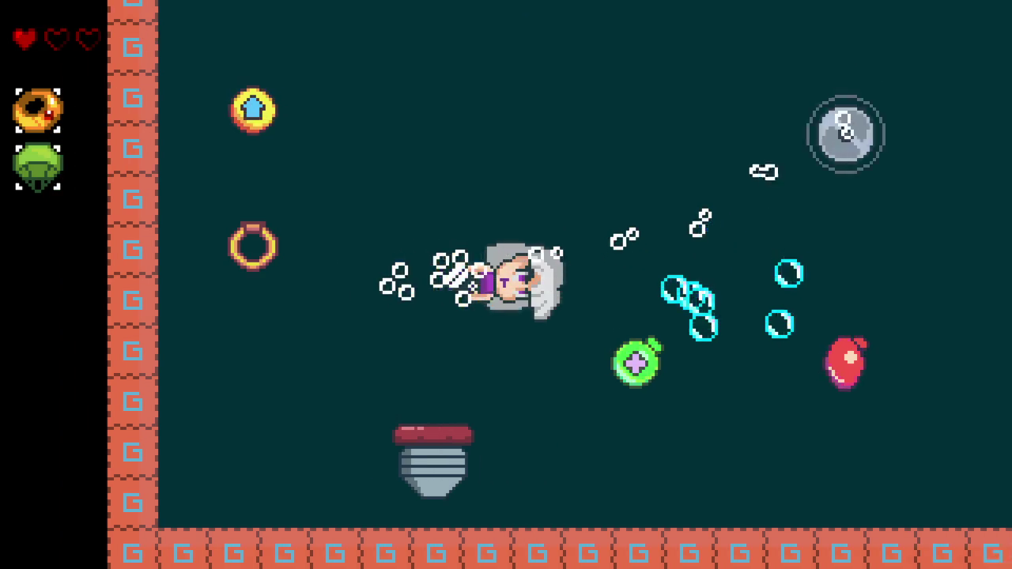
key(Up)
key(Right)
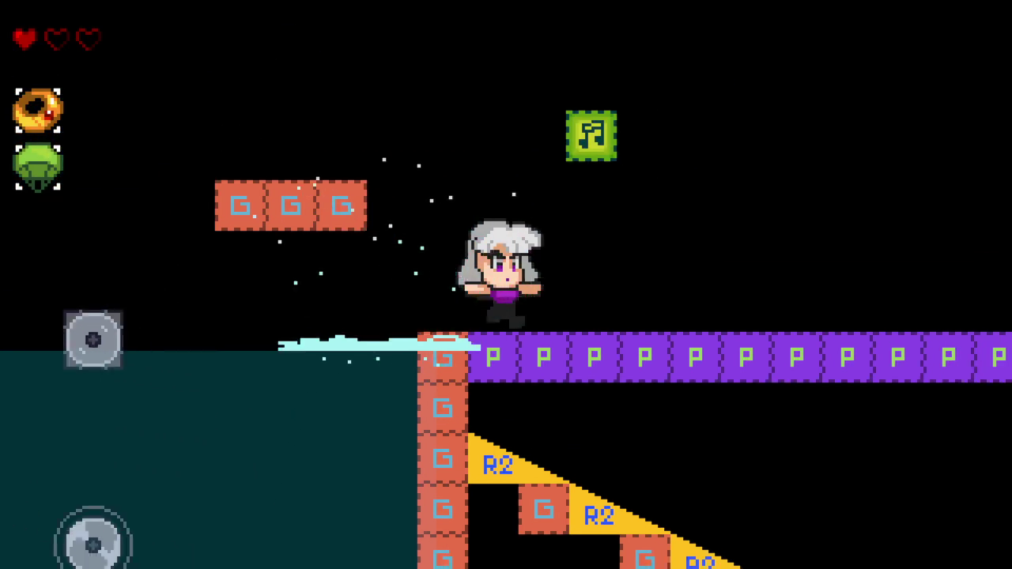
key(Down)
key(Right)
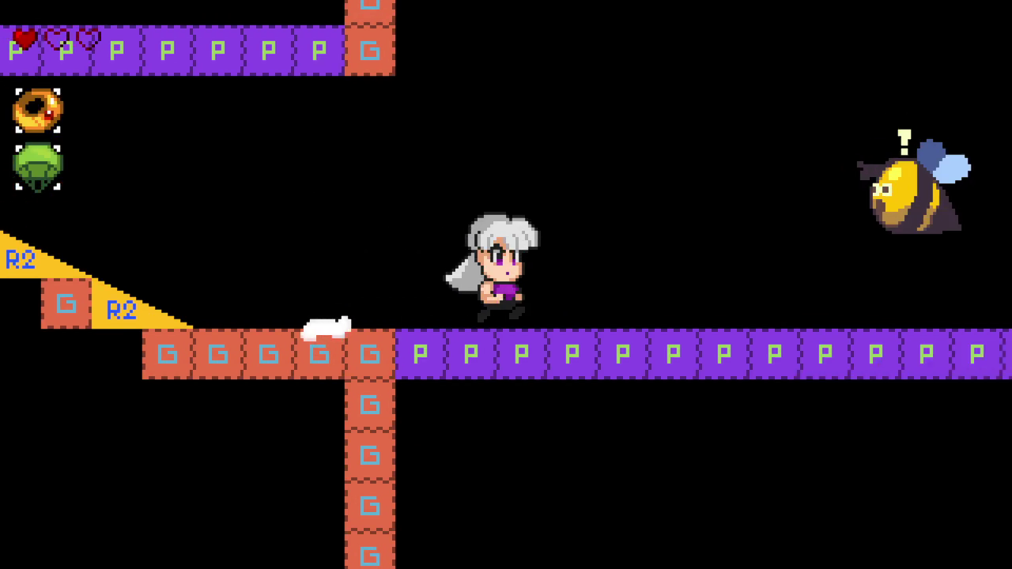
key(Left)
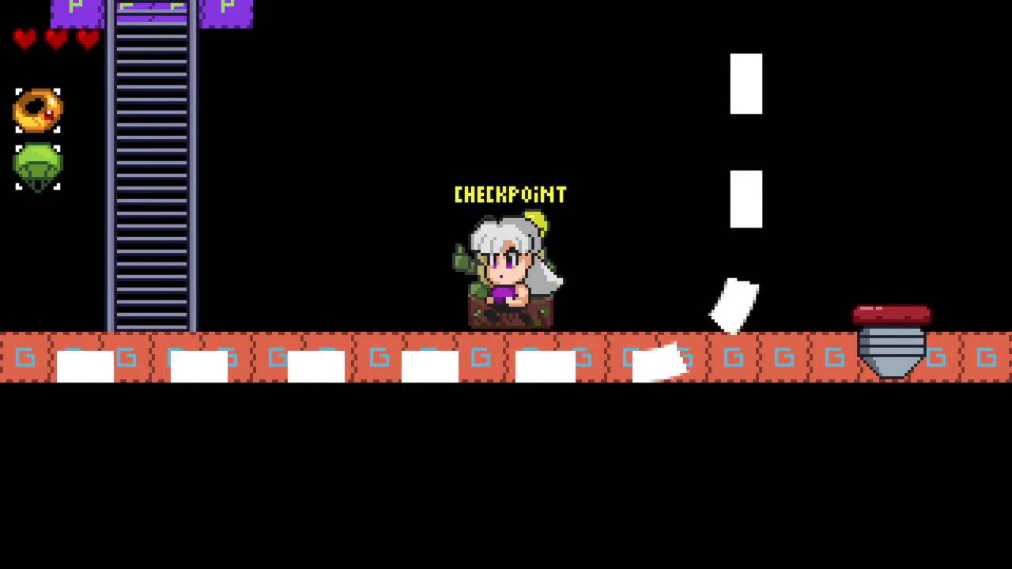
Dash ahead of the bee past the statue and bounce off the spring into the upper area
key(Left)
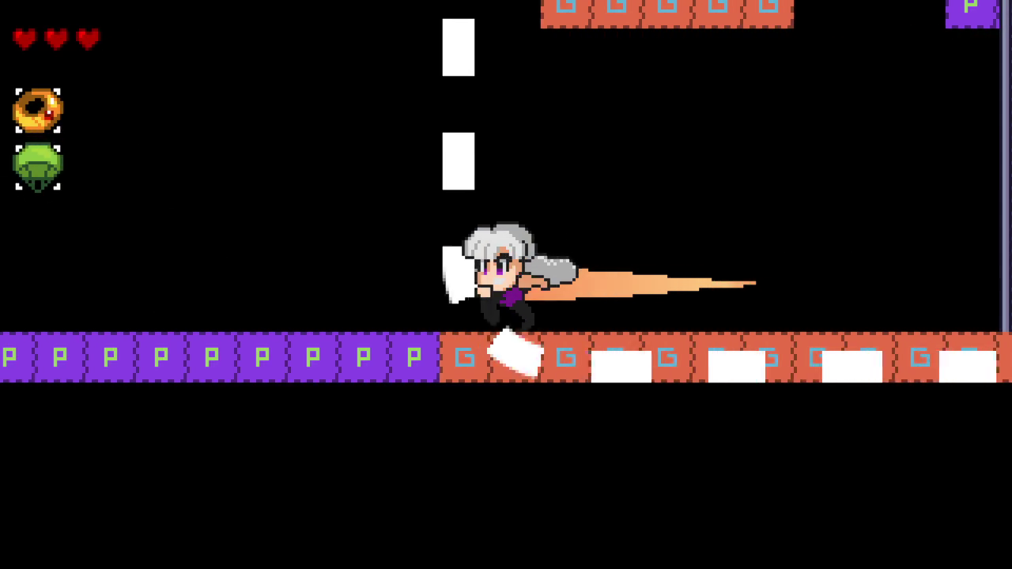
key(Right)
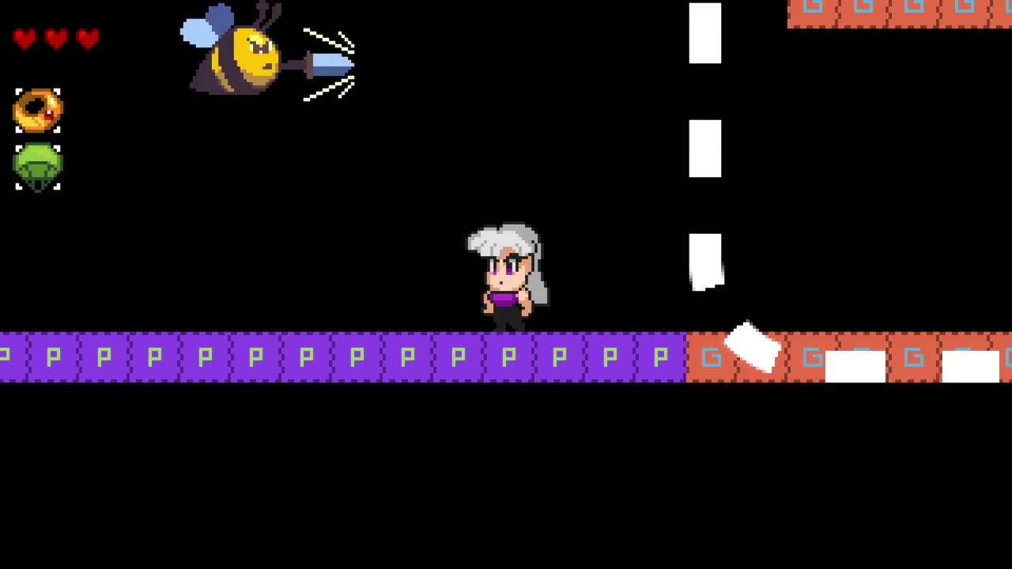
key(Right)
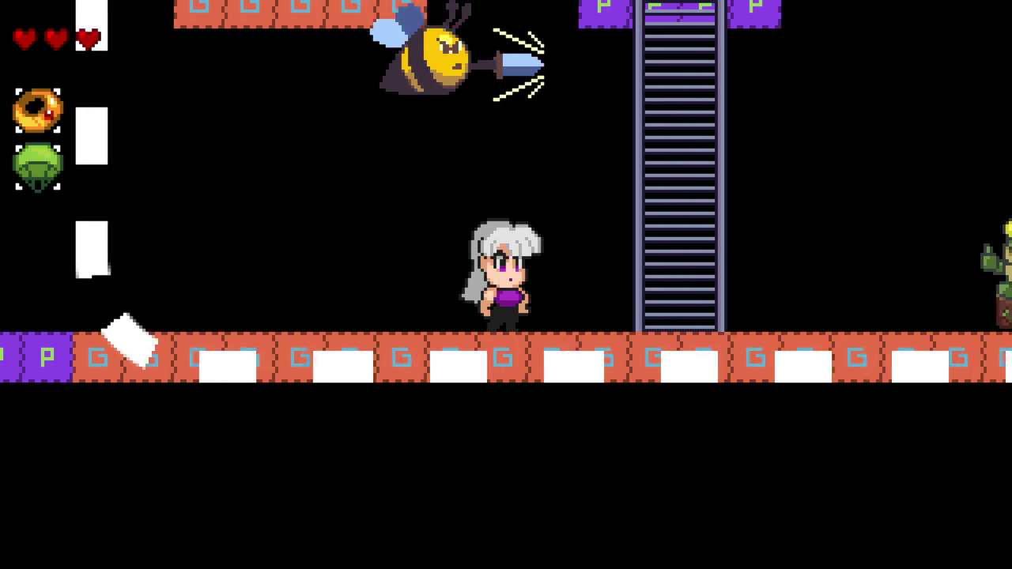
key(Right)
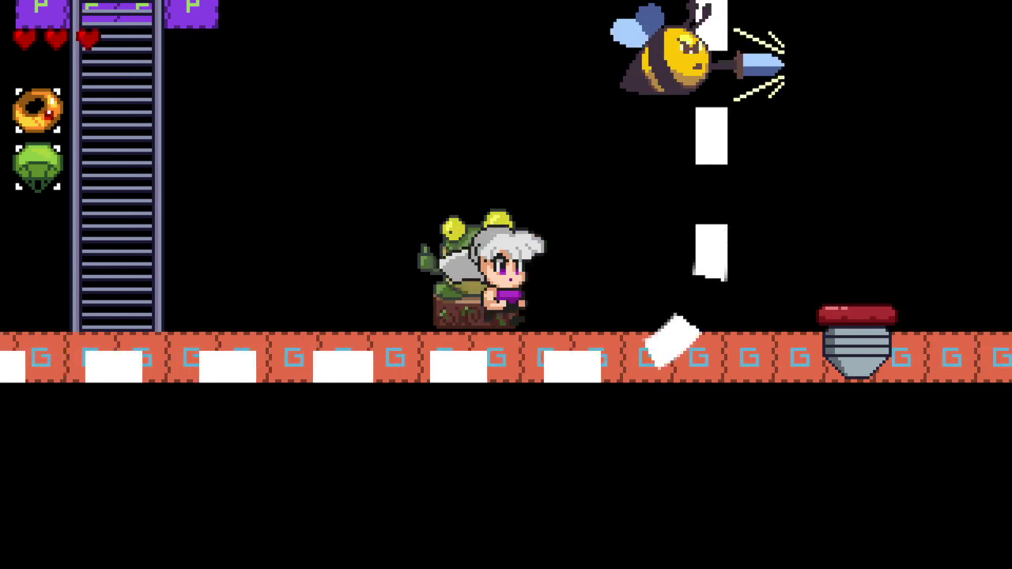
key(Right)
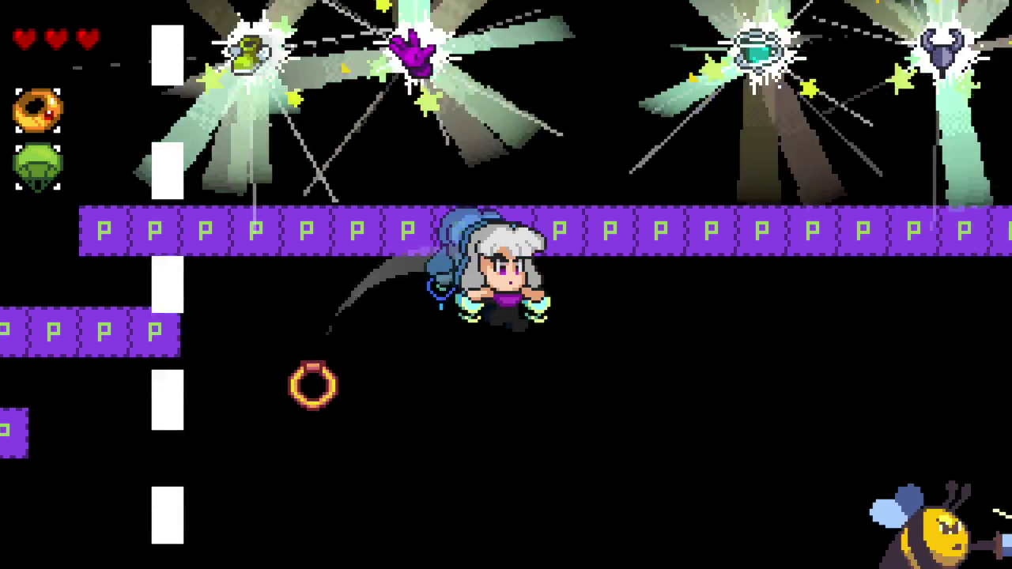
key(Right)
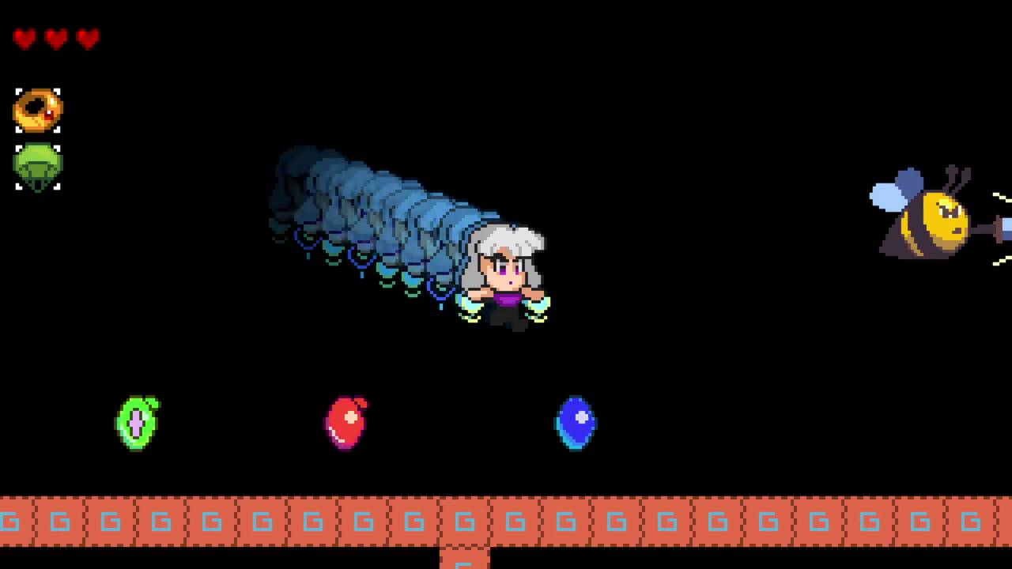
Jump-dash back left, launch off the spring pad, and thrust-attack the sword bee
key(Left)
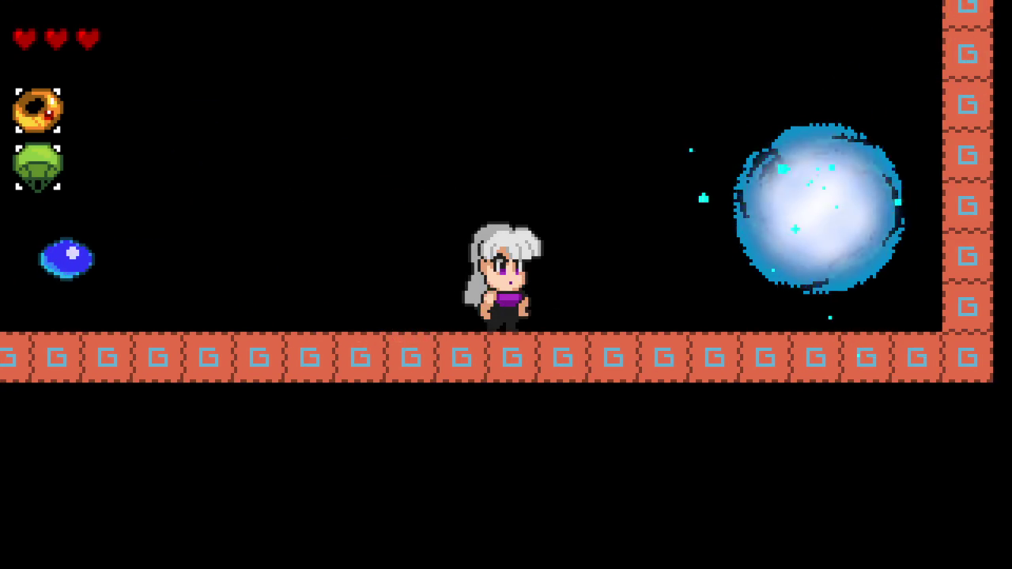
key(space)
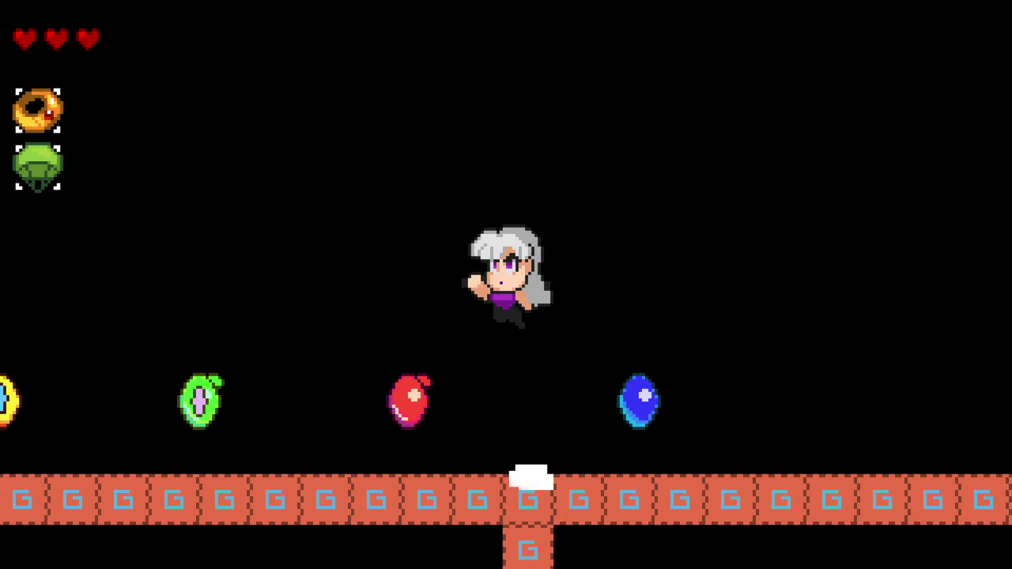
key(Left)
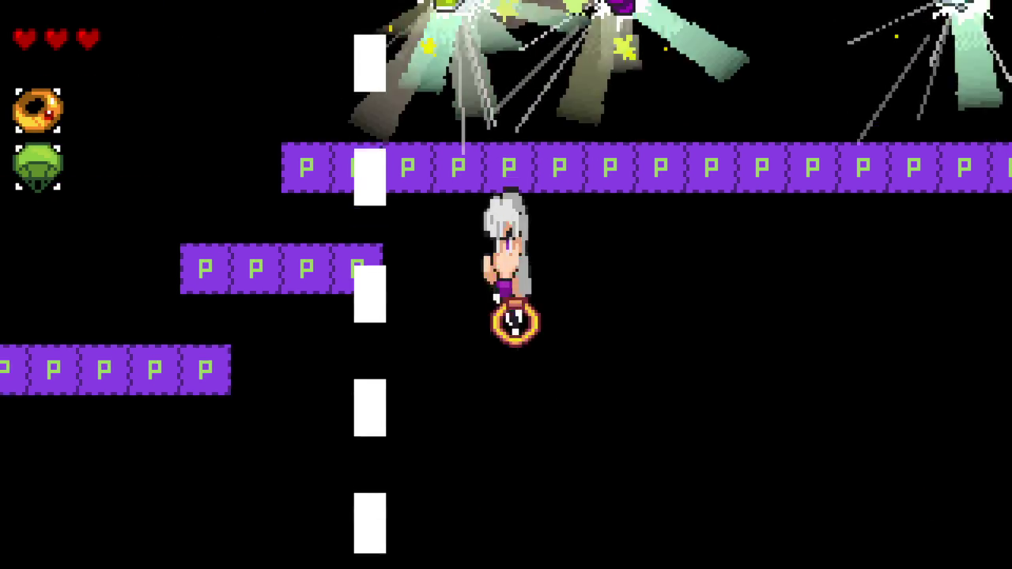
key(x)
key(Left)
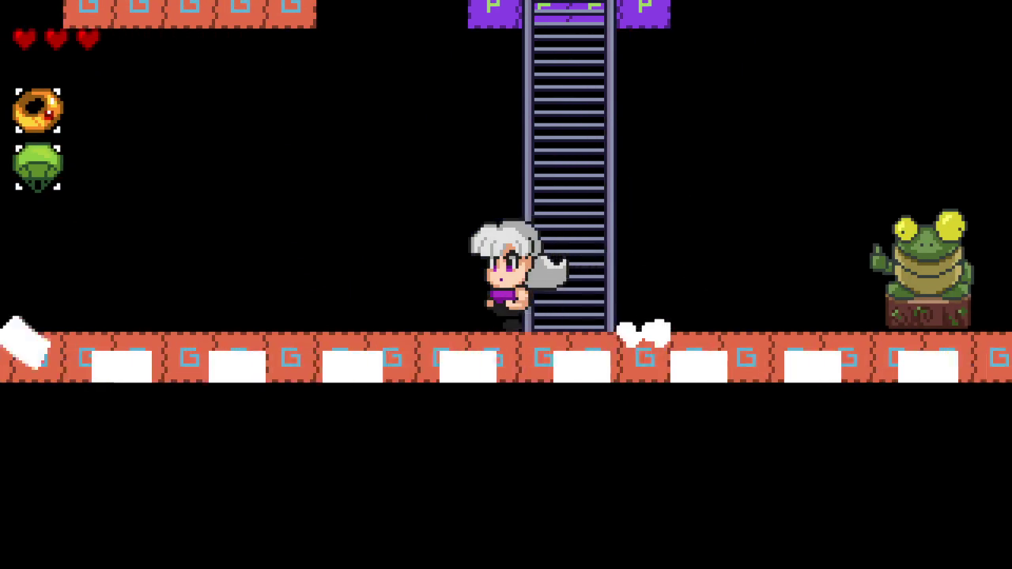
key(Left)
key(x)
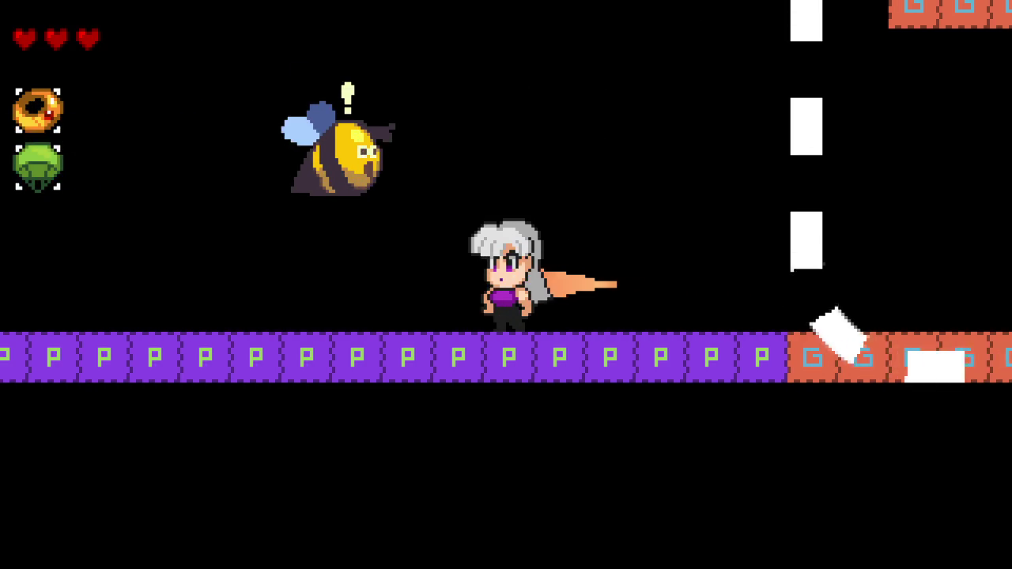
Slash the bee, dash and leap upward, then swim out onto the block platform
key(Right)
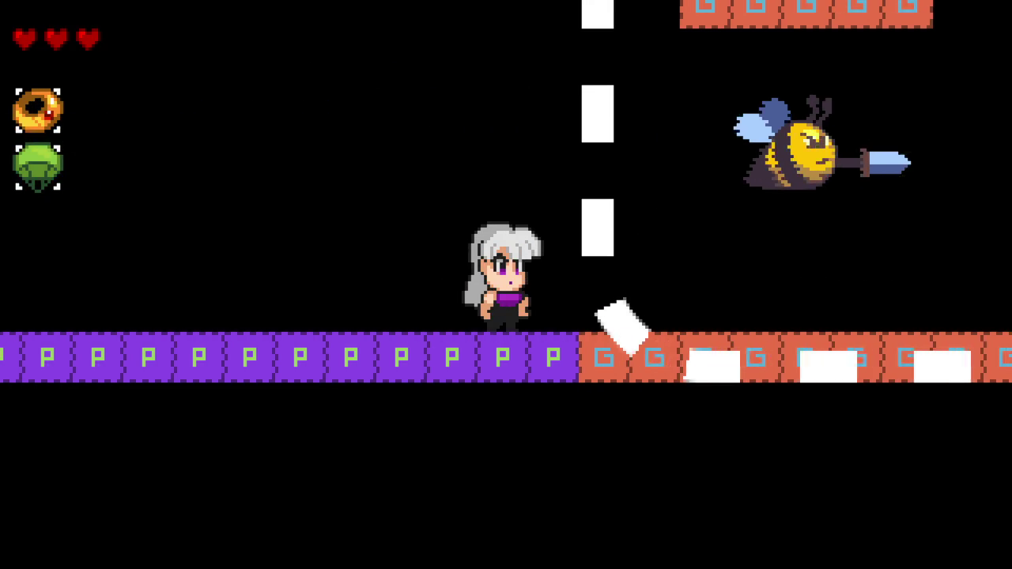
key(x)
key(Right)
key(z)
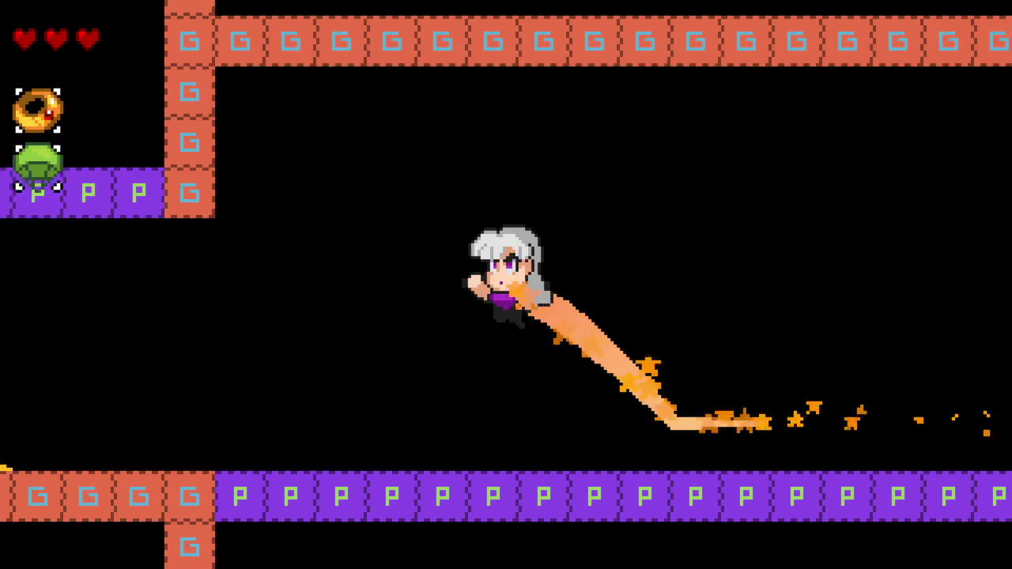
key(Left)
key(z)
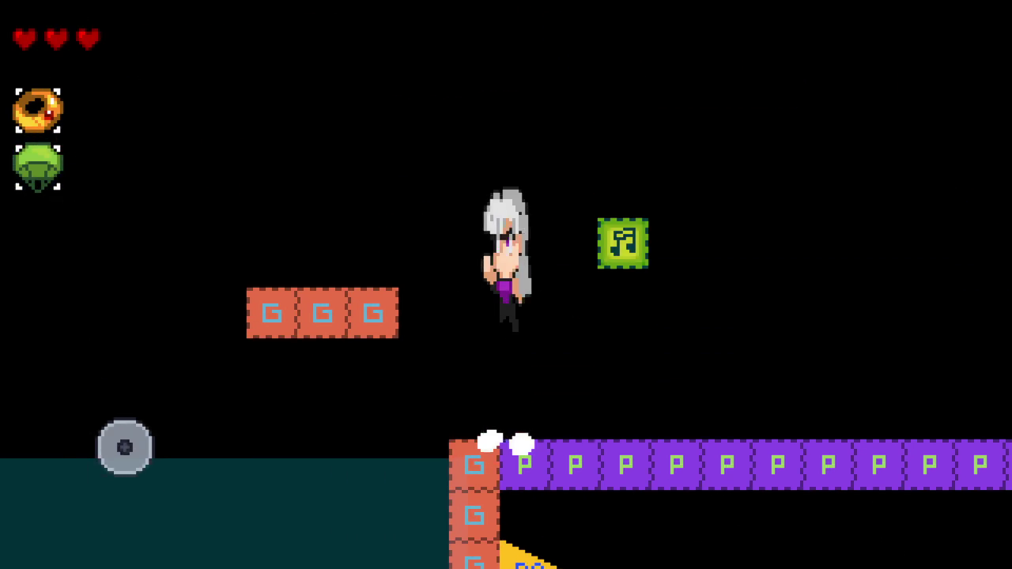
key(Down)
key(z)
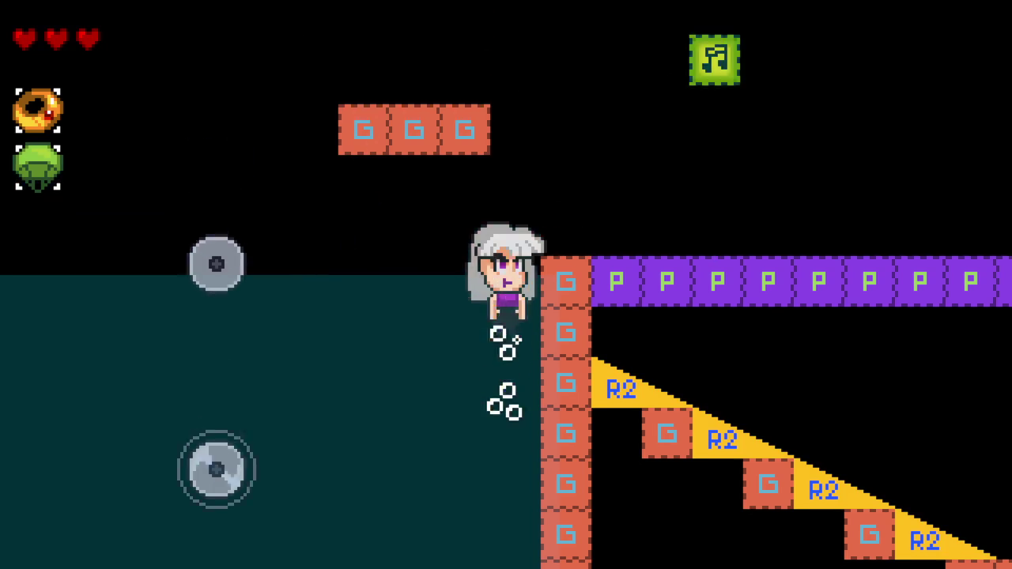
key(Left)
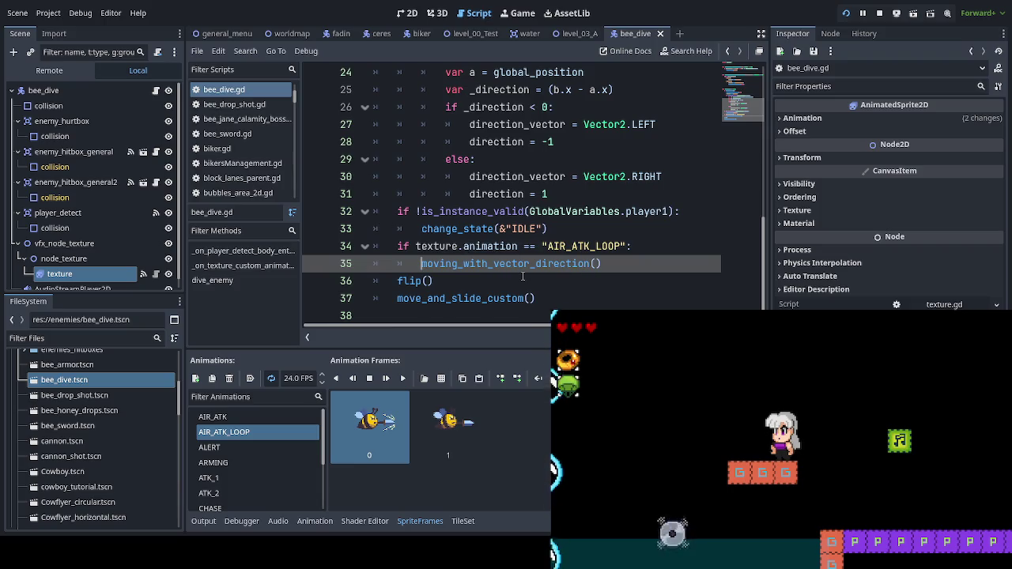
Scroll bee_dive.gd up to the _on_texture_custom_animation_finished handler
scroll(522, 274, up, 1)
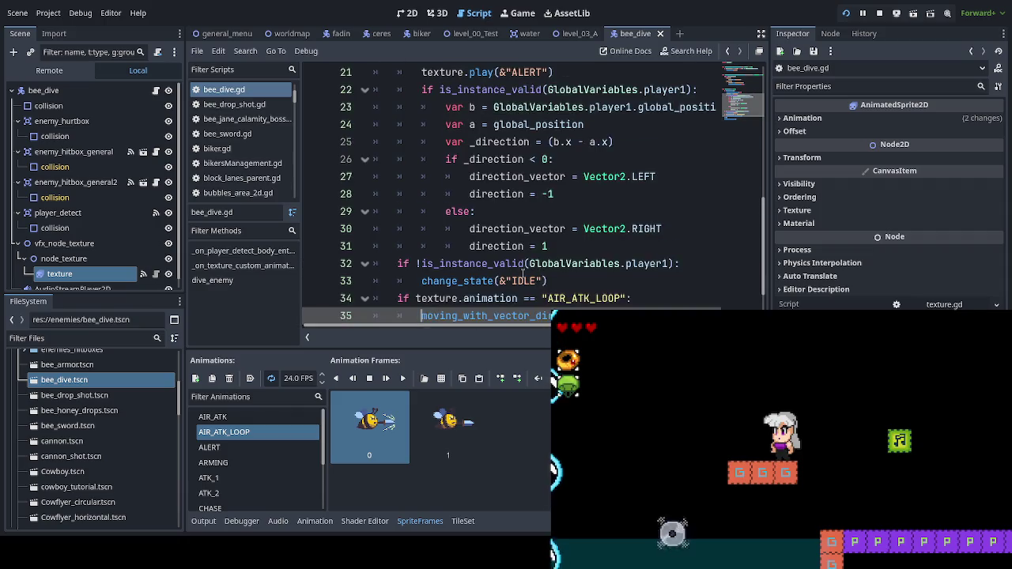
scroll(522, 275, up, 2)
scroll(523, 274, up, 2)
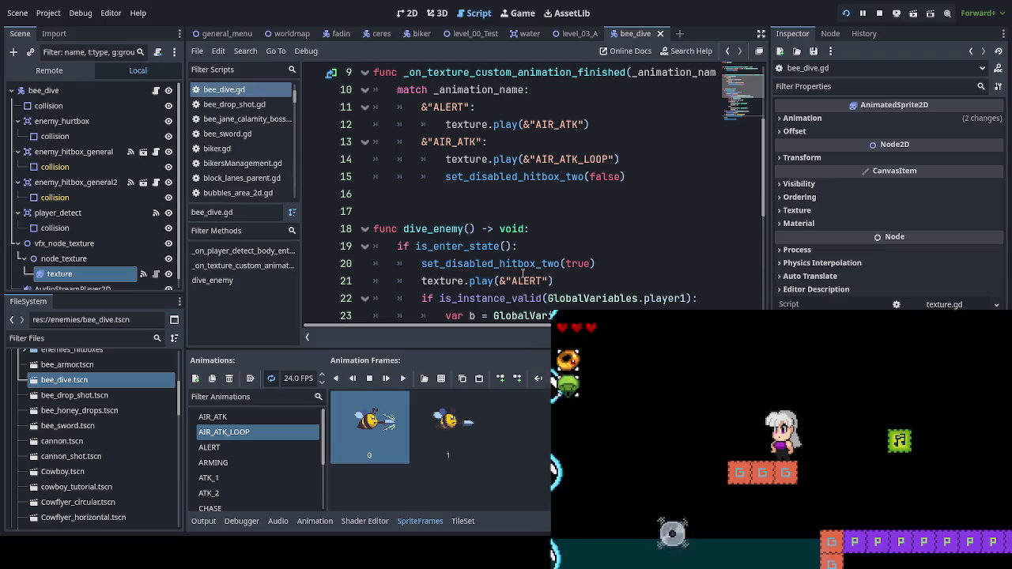
Add external_impulse(Vector2.DOWN * 100) under the &"AIR_ATK" case and save bee_dive.gd
click(530, 147)
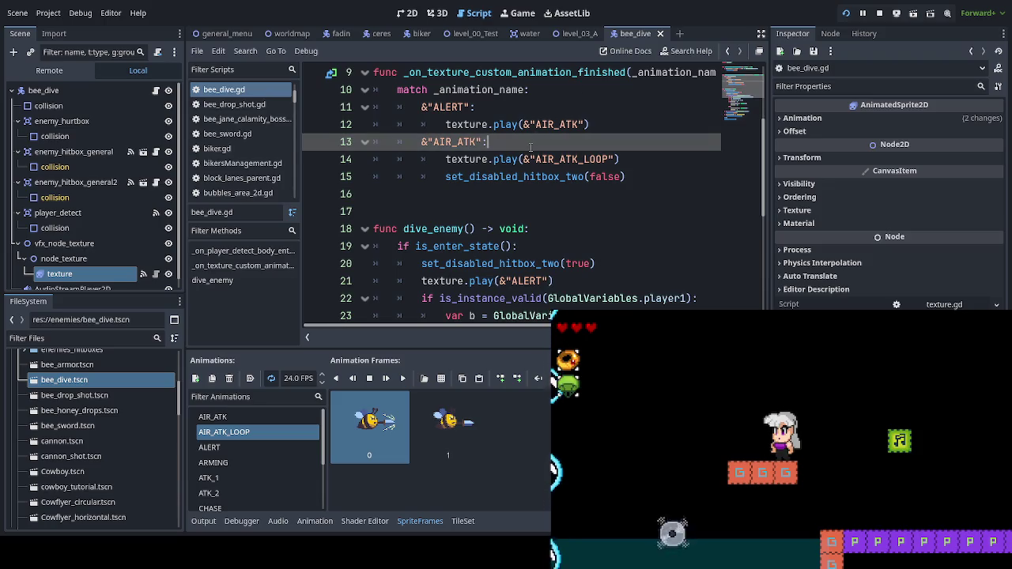
key(Return)
text(ext)
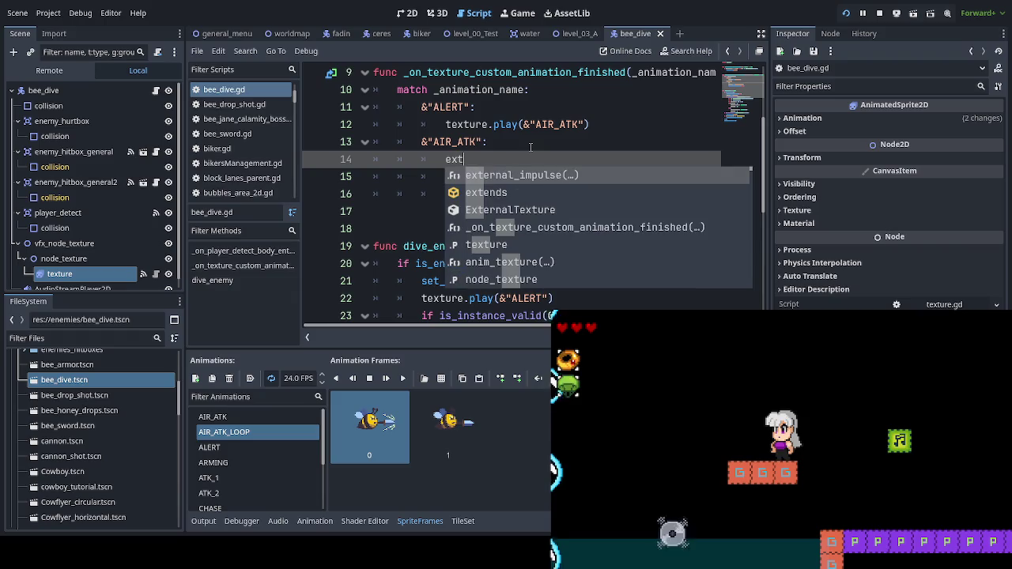
key(Return)
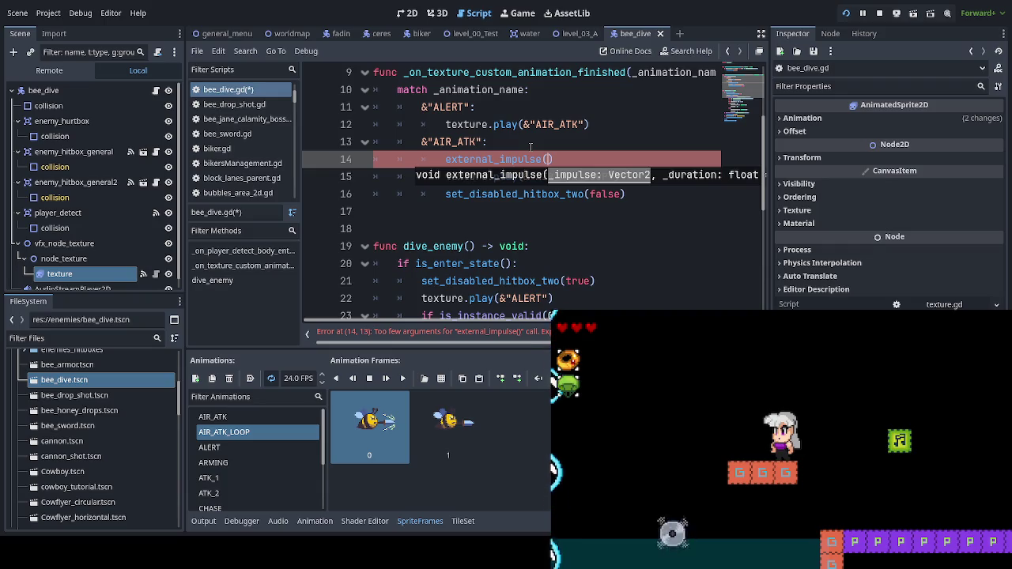
text(Vec)
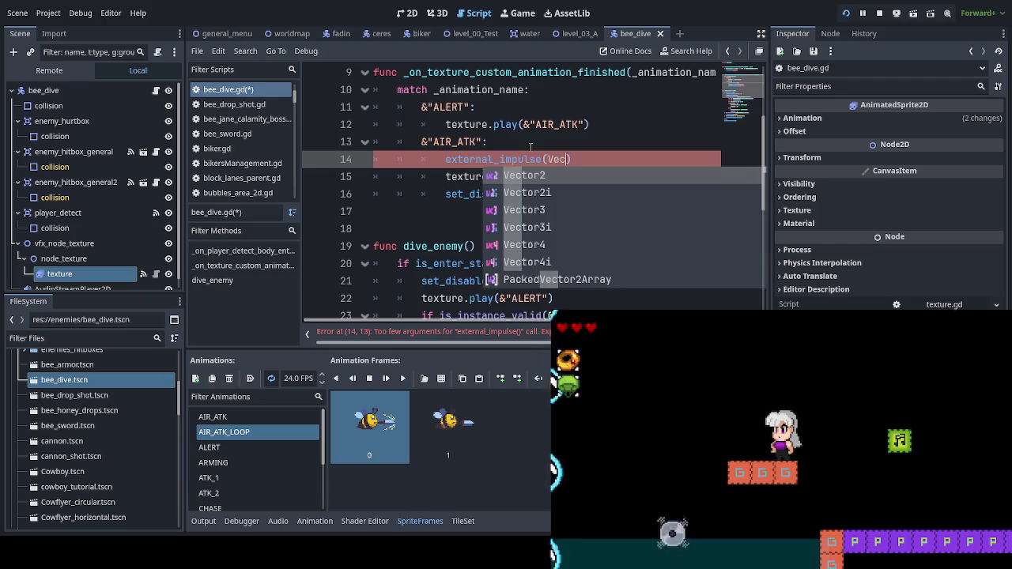
key(Return)
text(.)
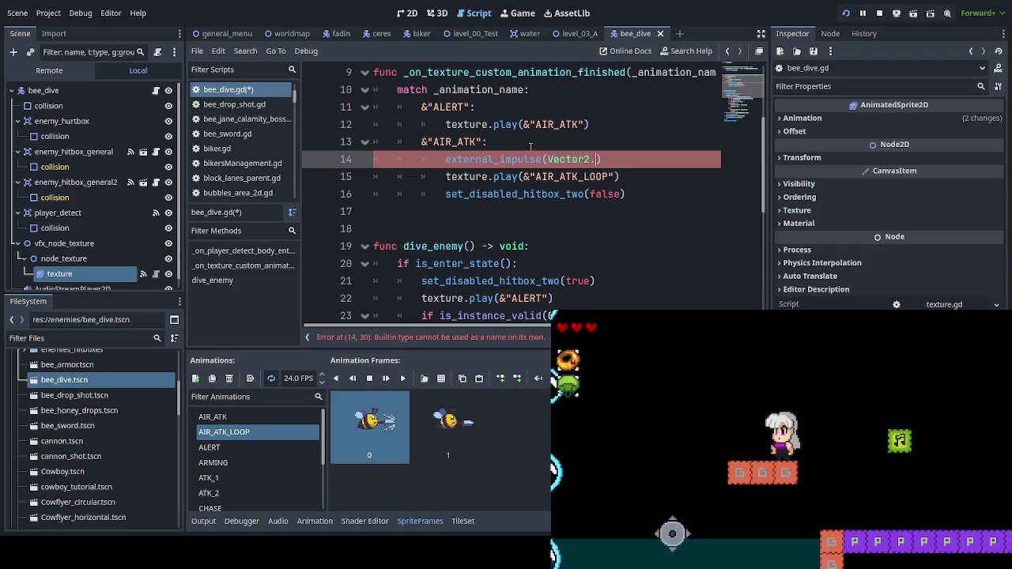
text(DOWN )
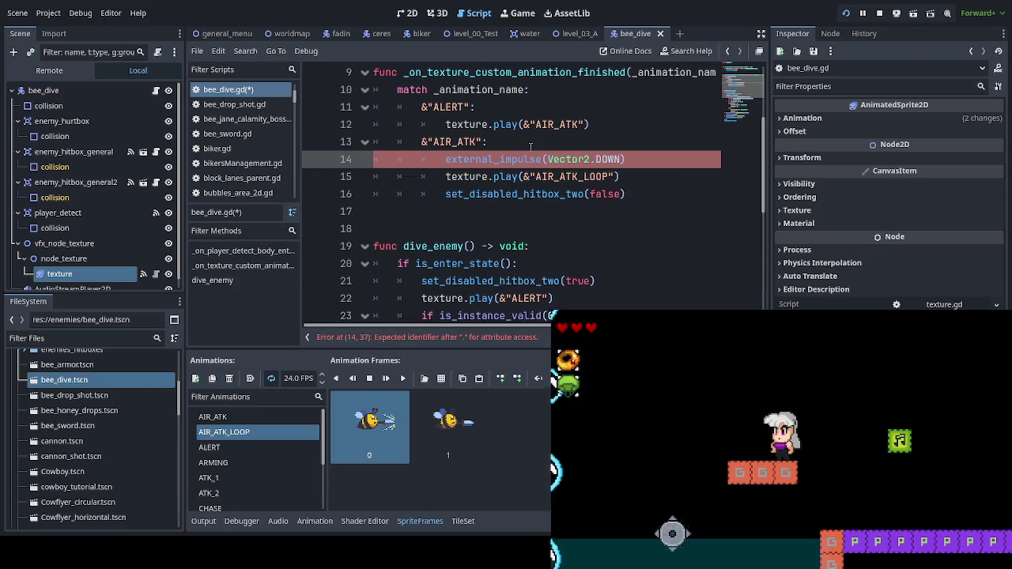
text(* )
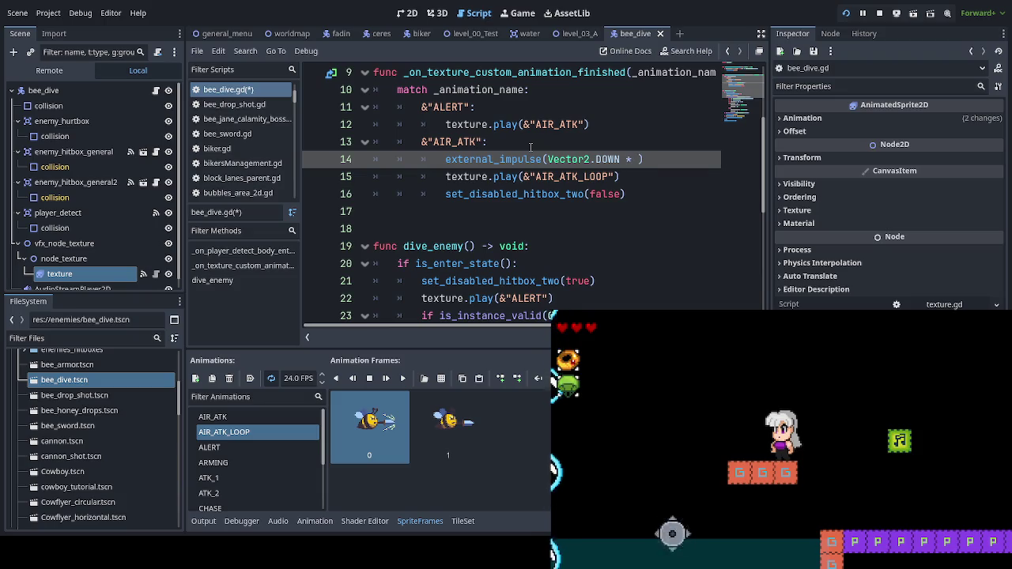
text(100)
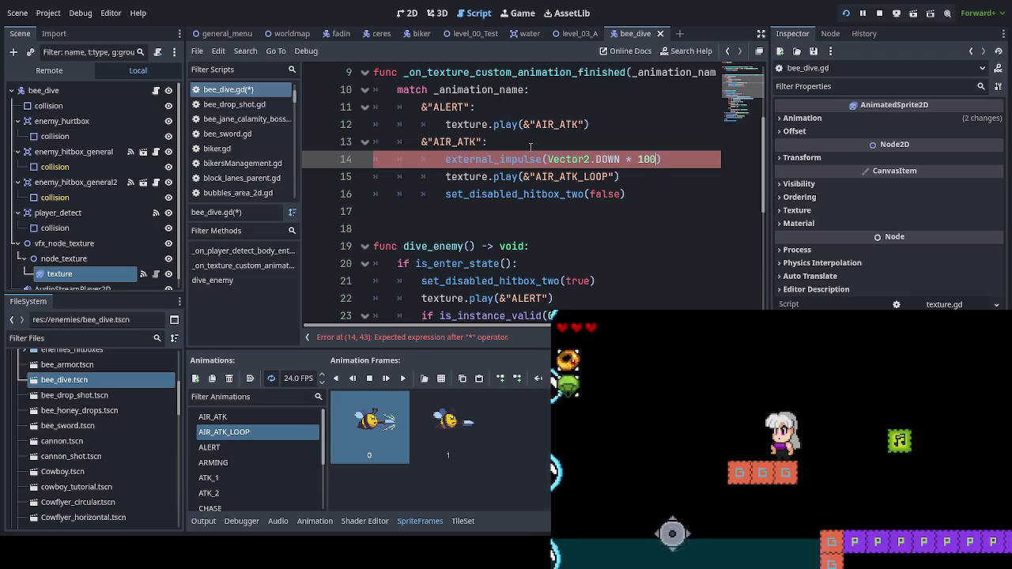
key(ctrl+s)
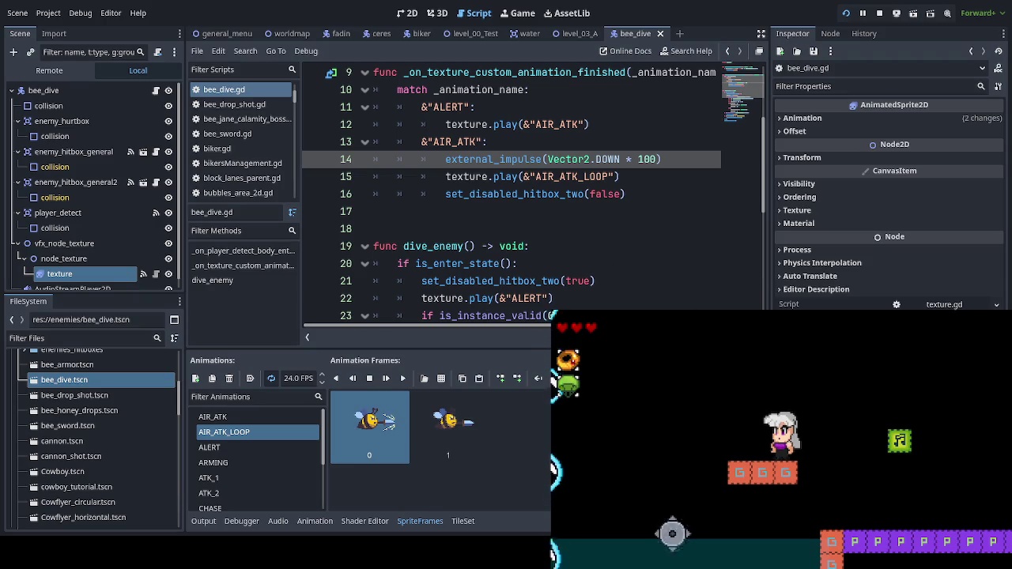
Play from the purple platform through the water toward the bee to test its new dive
key(Right)
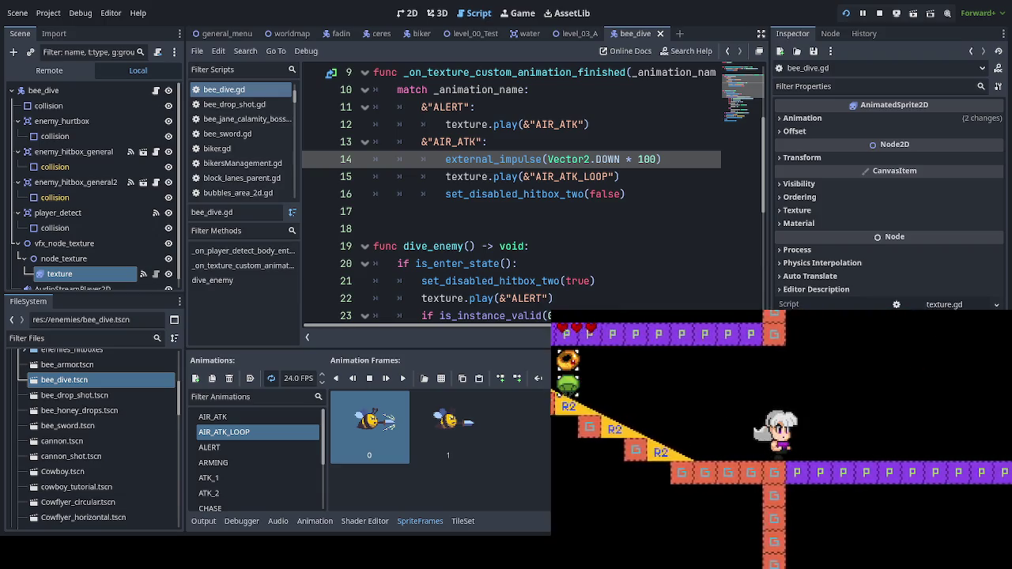
key(Right)
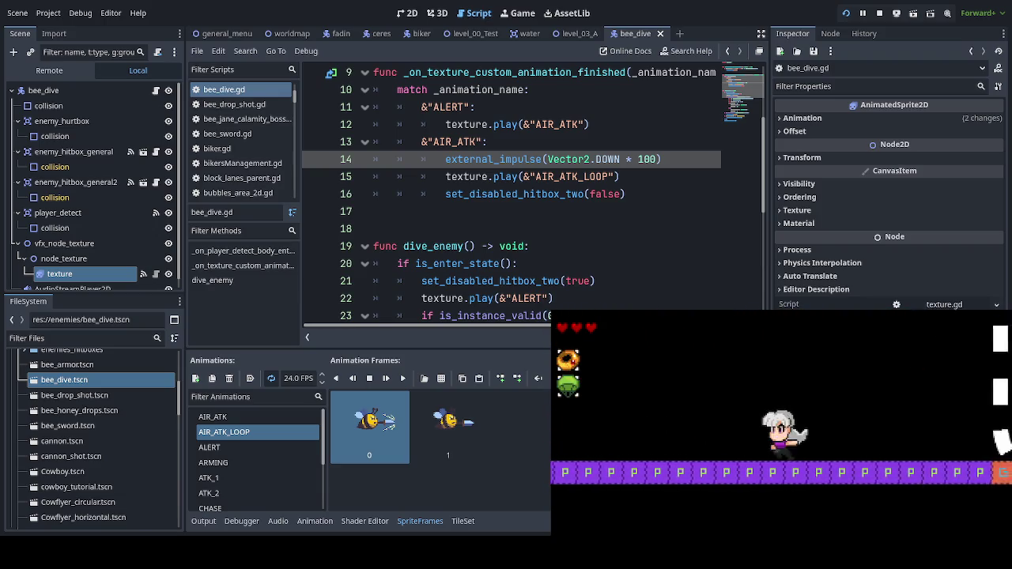
key(Right)
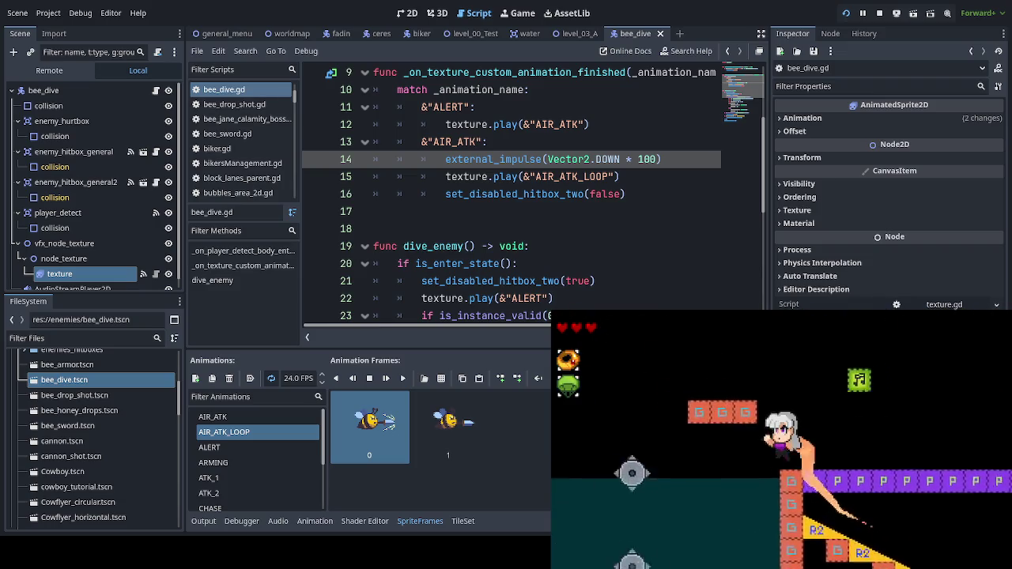
key(Left)
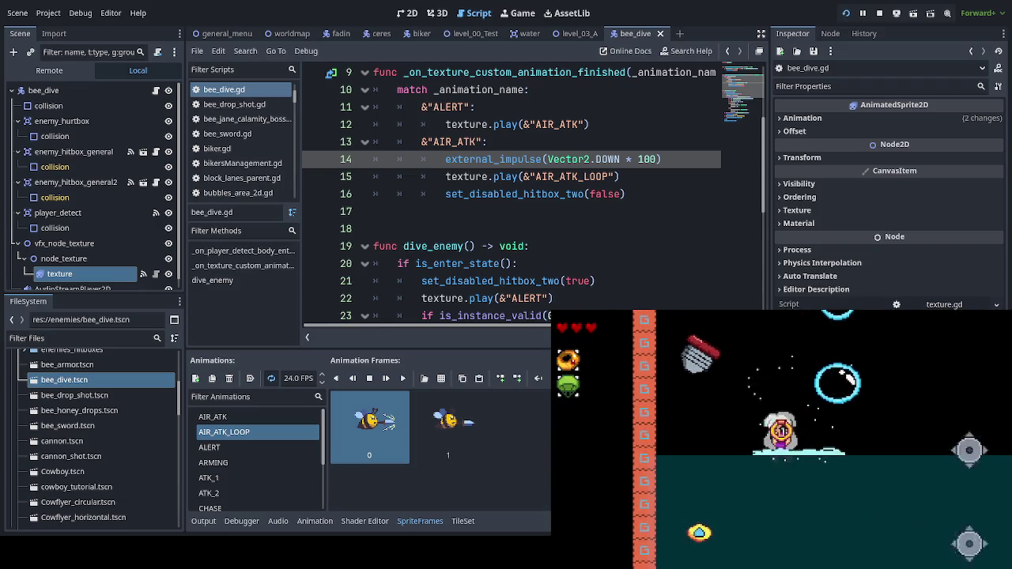
key(Right)
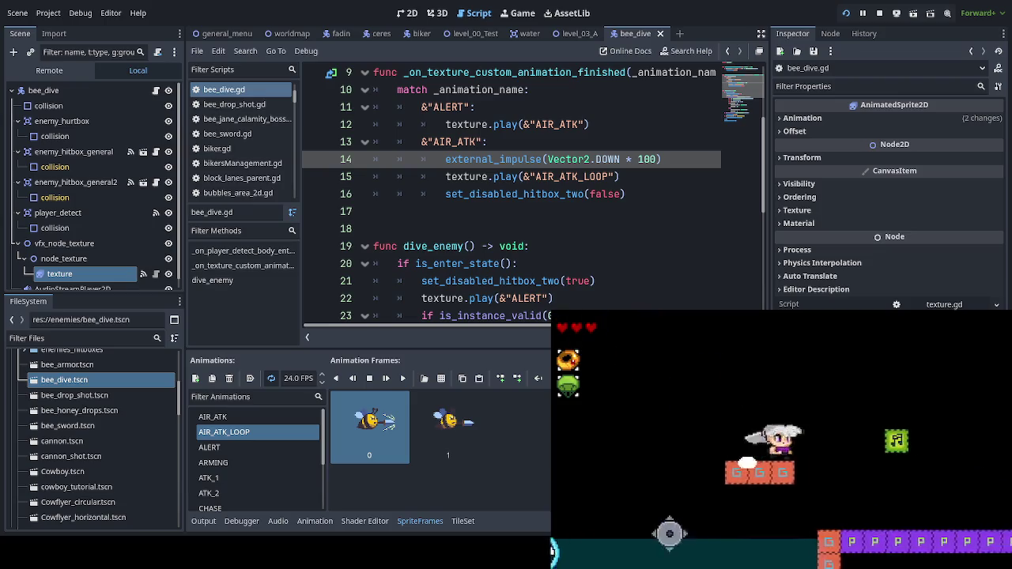
key(Right)
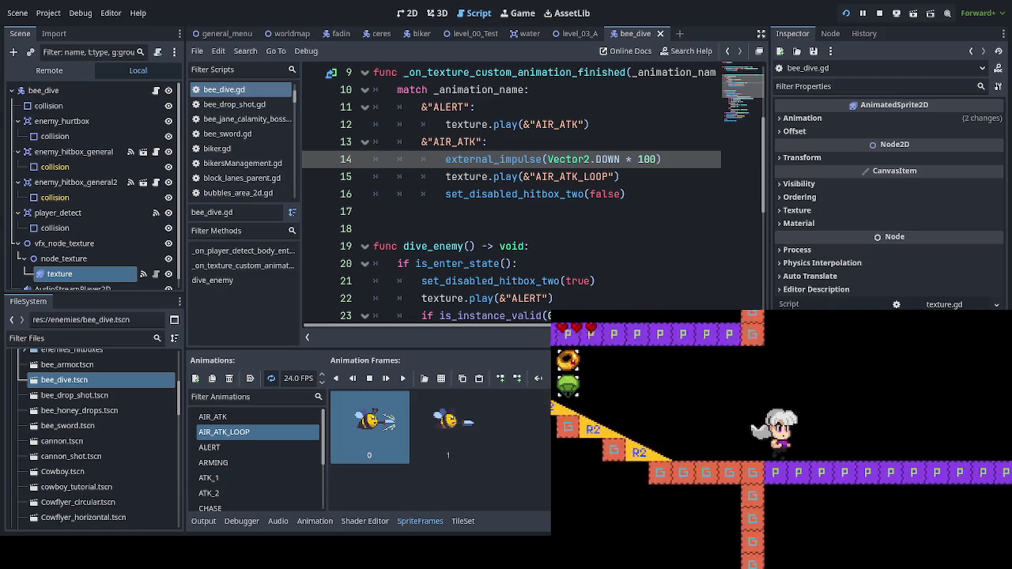
key(Right)
key(Left)
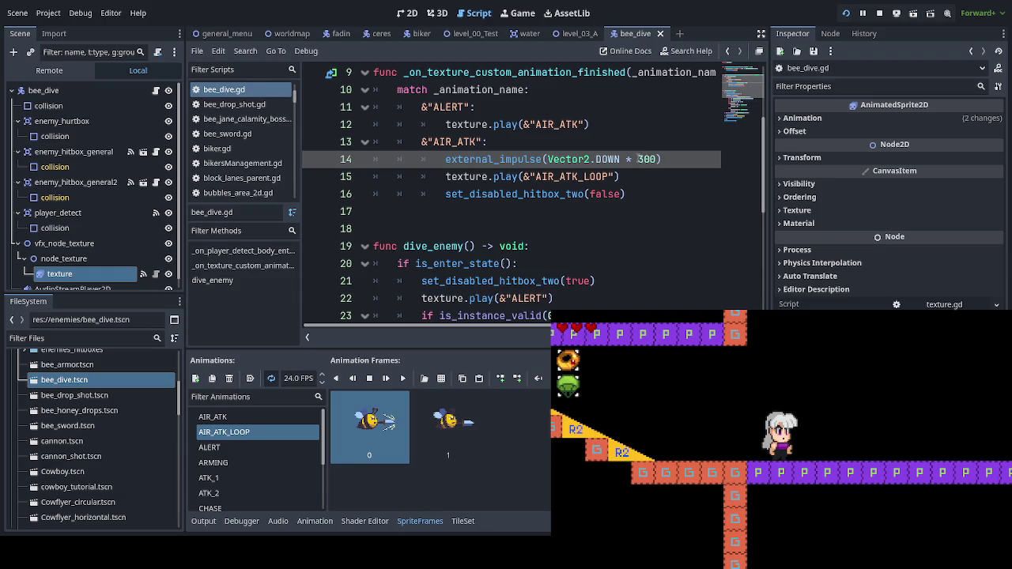
Save bee_dive.gd with the AIR_ATK impulse at Vector2.DOWN * 30 and scroll toward the top
key(ctrl+s)
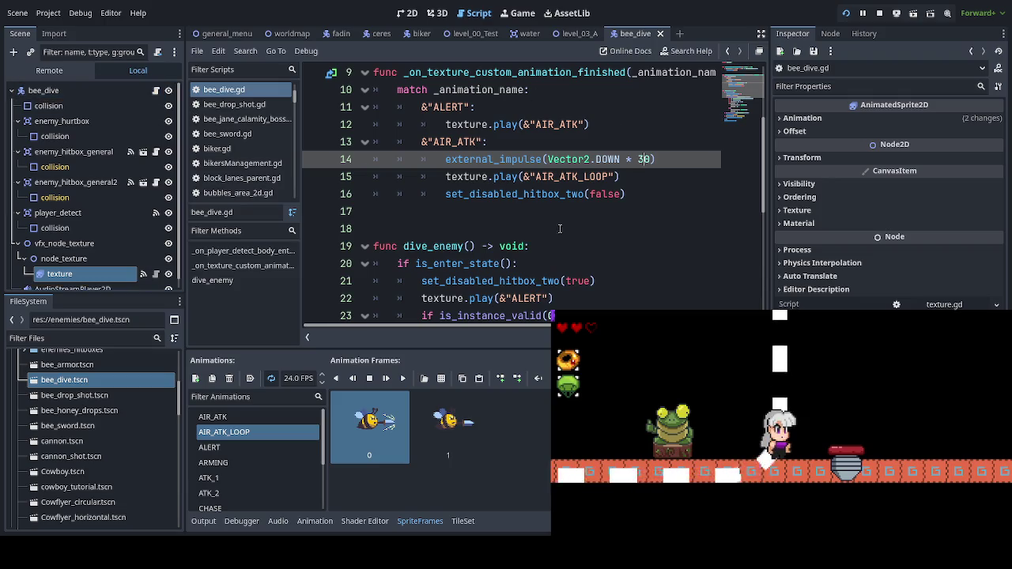
scroll(560, 228, up, 3)
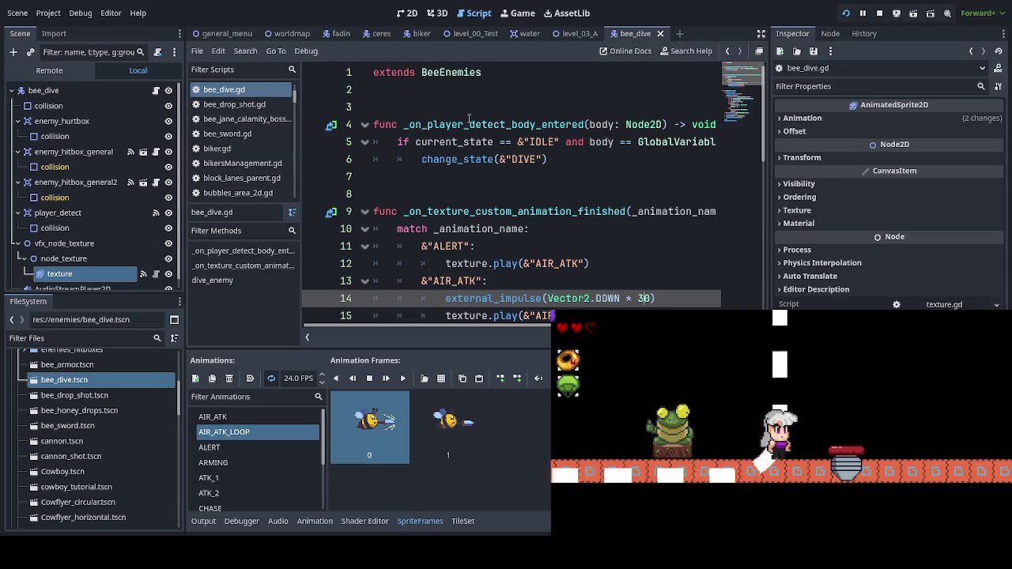
Open the BeeEnemies parent script and review its exported circ_radius 30.0 and circ_angular_speed 3.0
ctrl+click(454, 72)
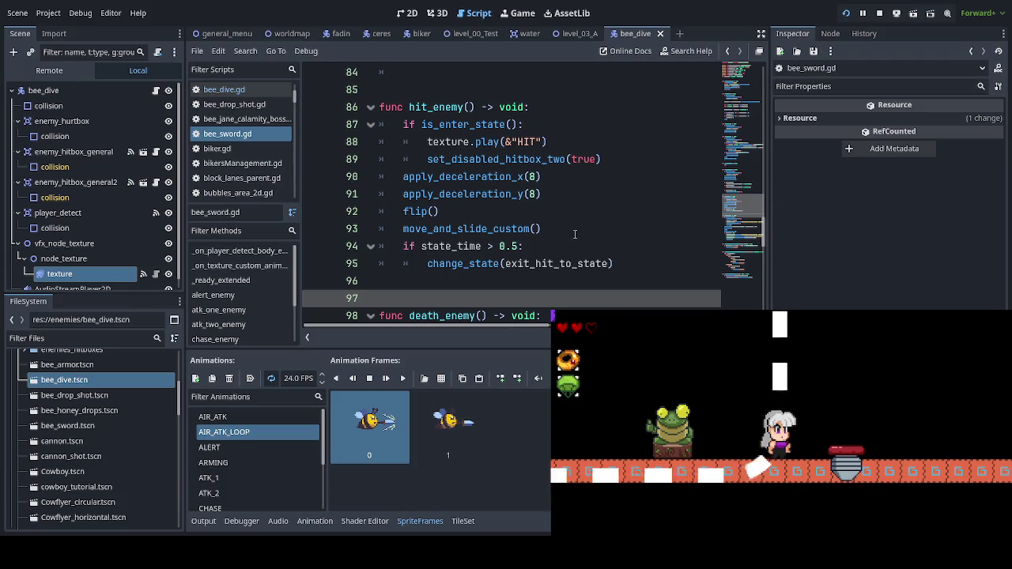
scroll(575, 234, up, 17)
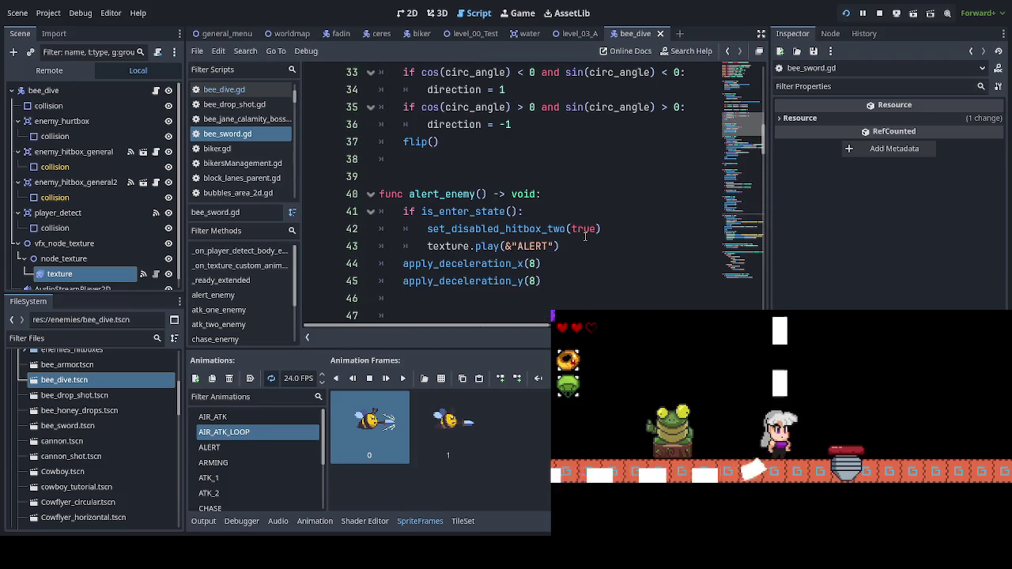
scroll(585, 236, up, 8)
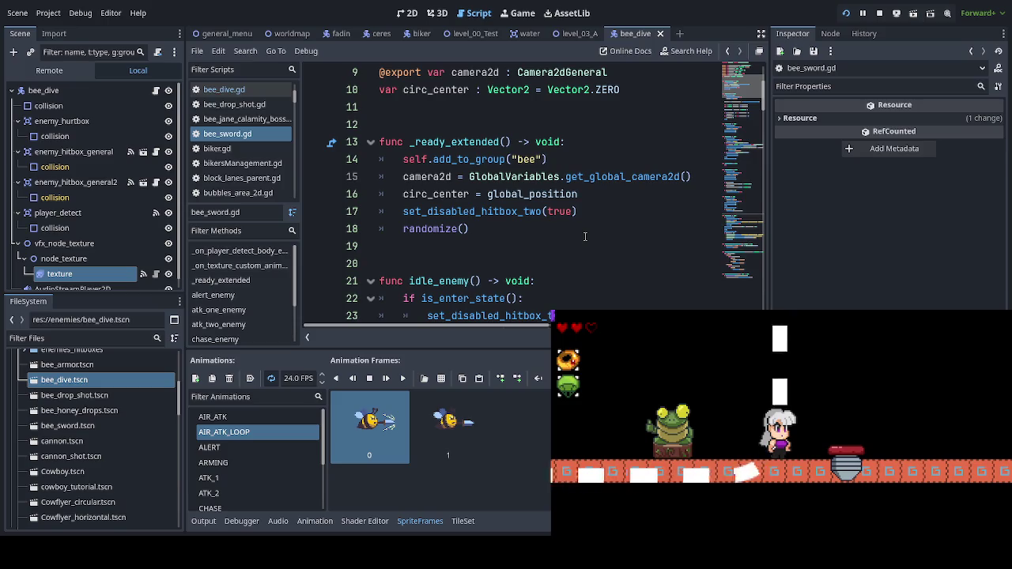
scroll(584, 238, up, 3)
scroll(585, 237, down, 6)
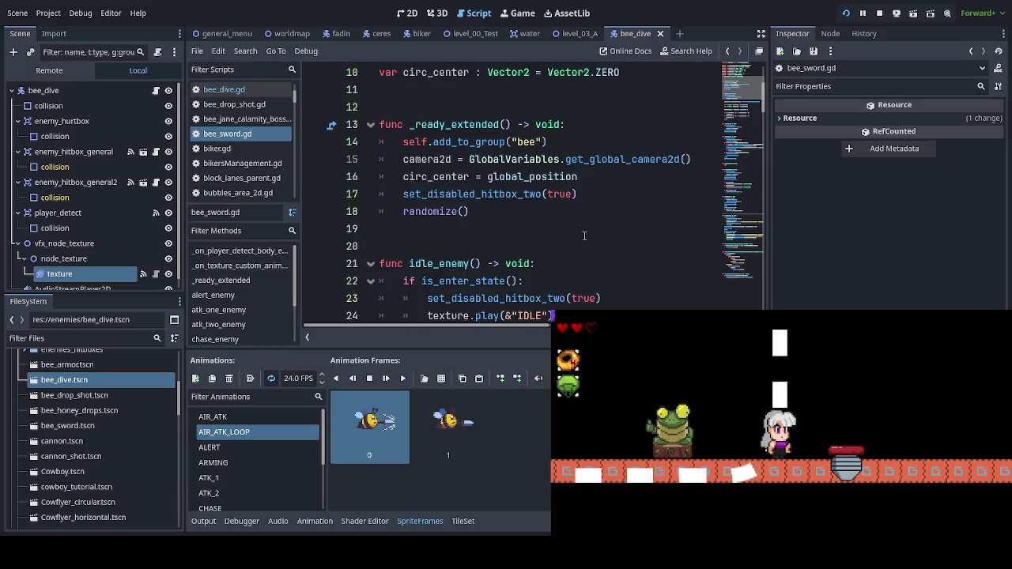
scroll(585, 237, down, 3)
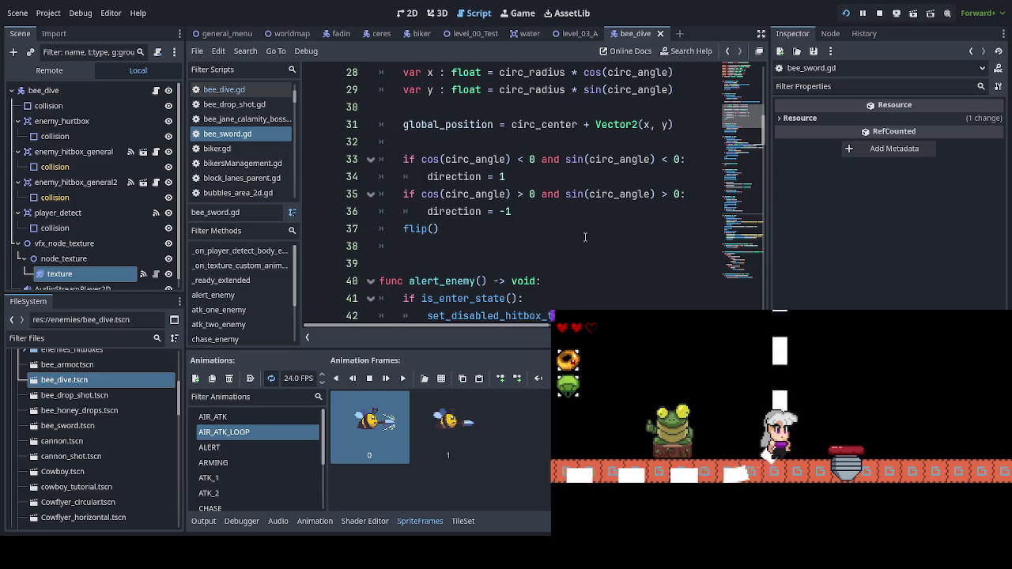
scroll(583, 236, up, 2)
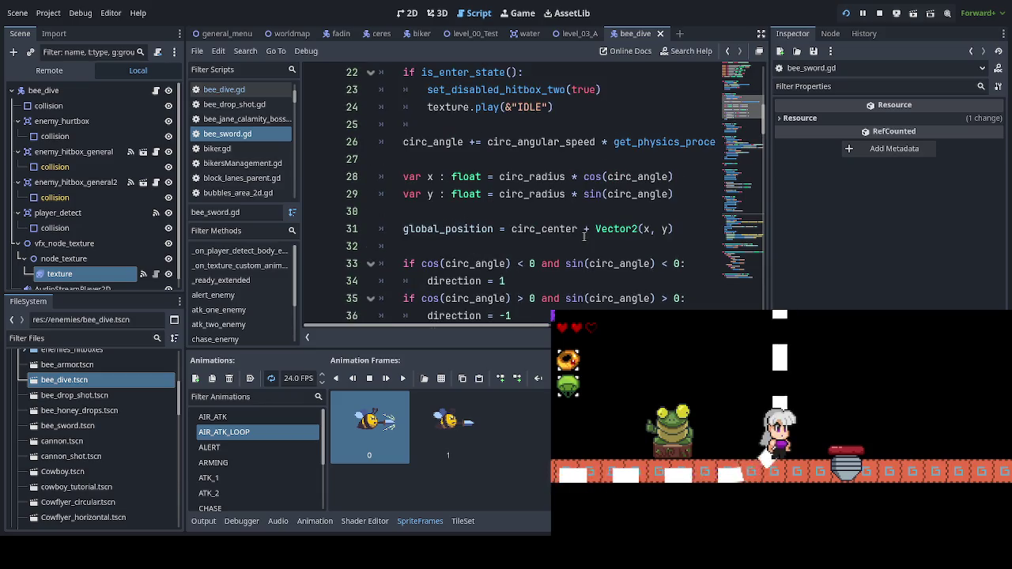
scroll(584, 237, up, 8)
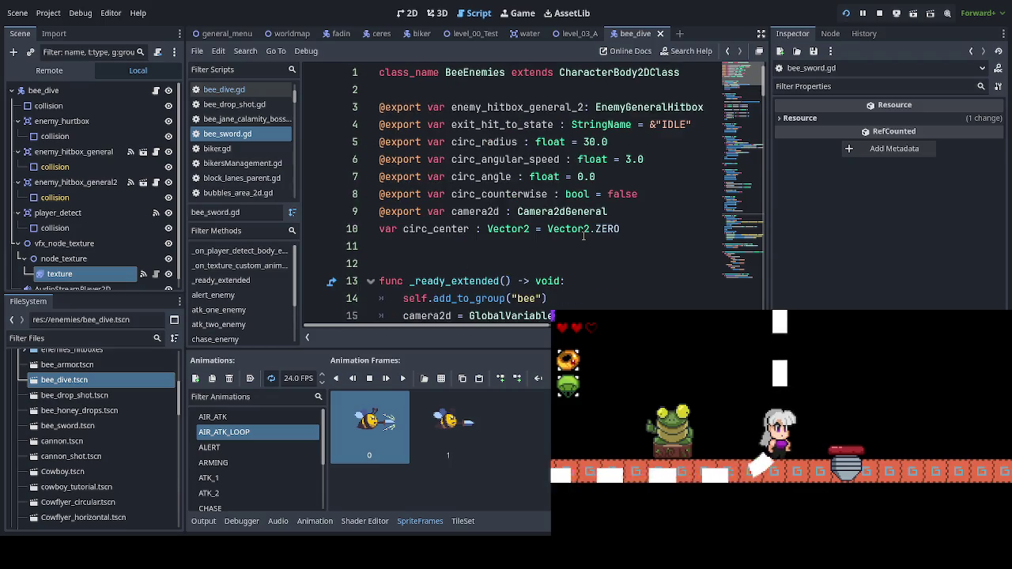
Set the bee_dive root node's Circ Radius to 10.0 and save the scene
click(103, 90)
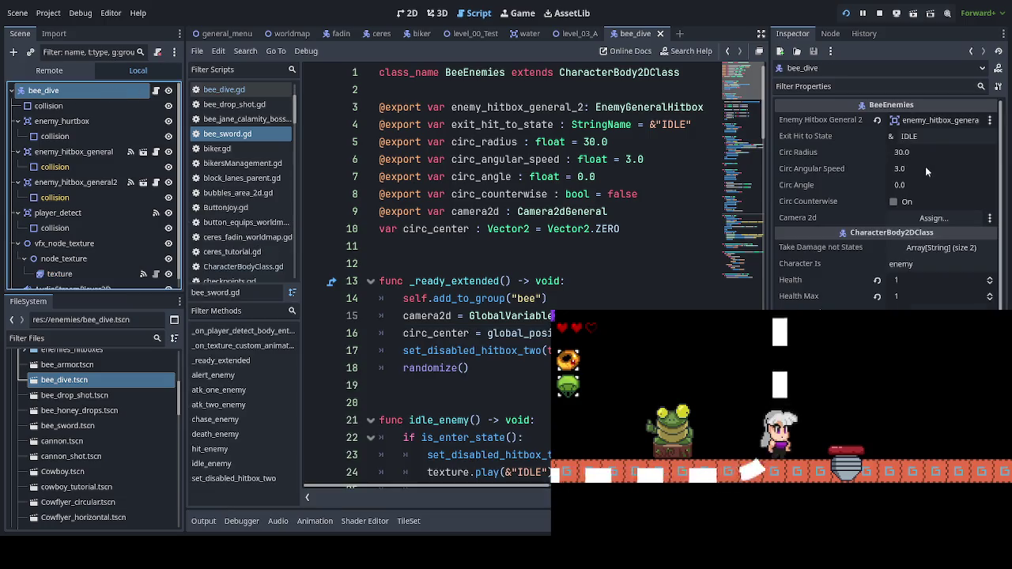
click(925, 151)
text(10)
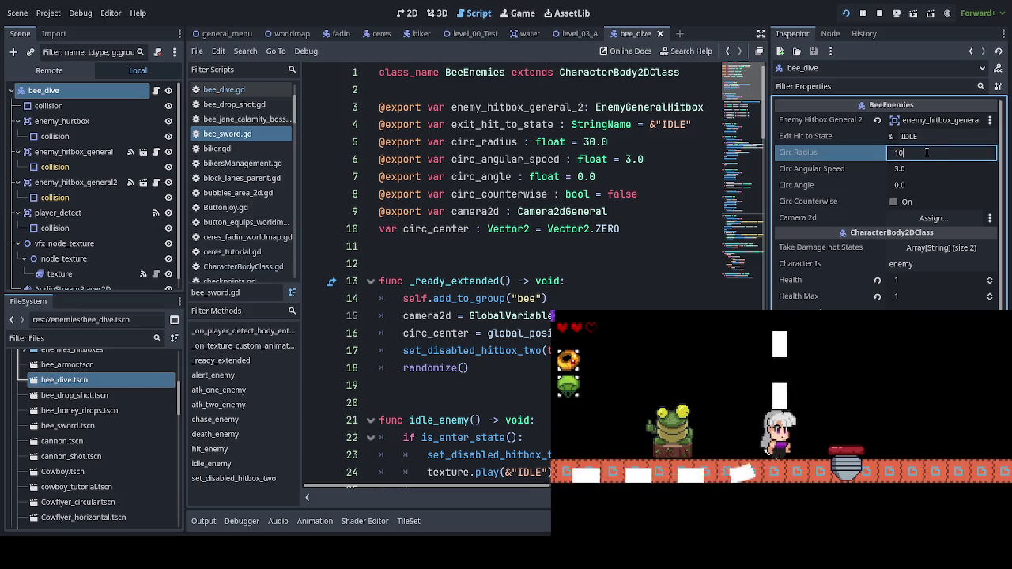
key(ctrl+s)
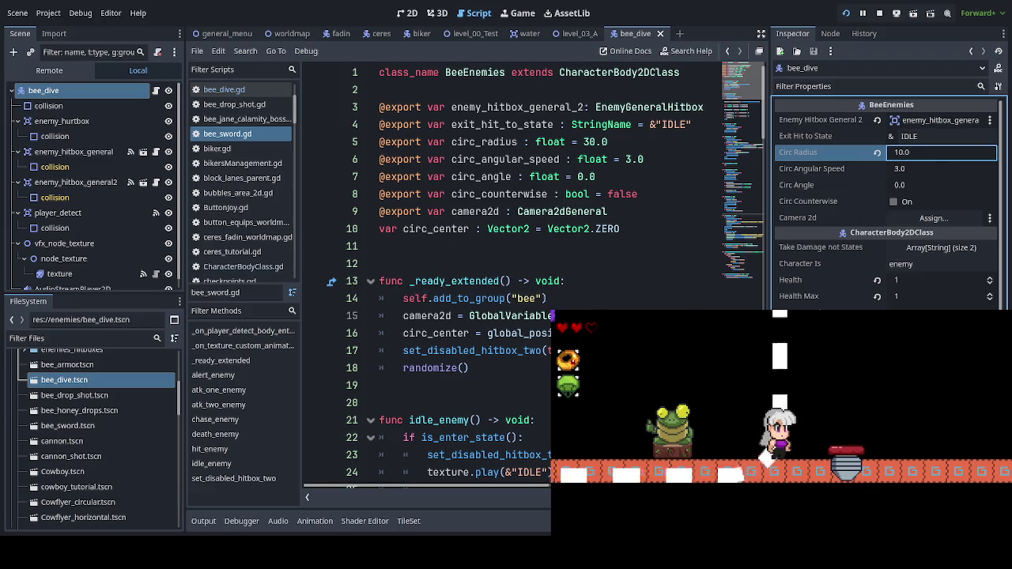
key(Right)
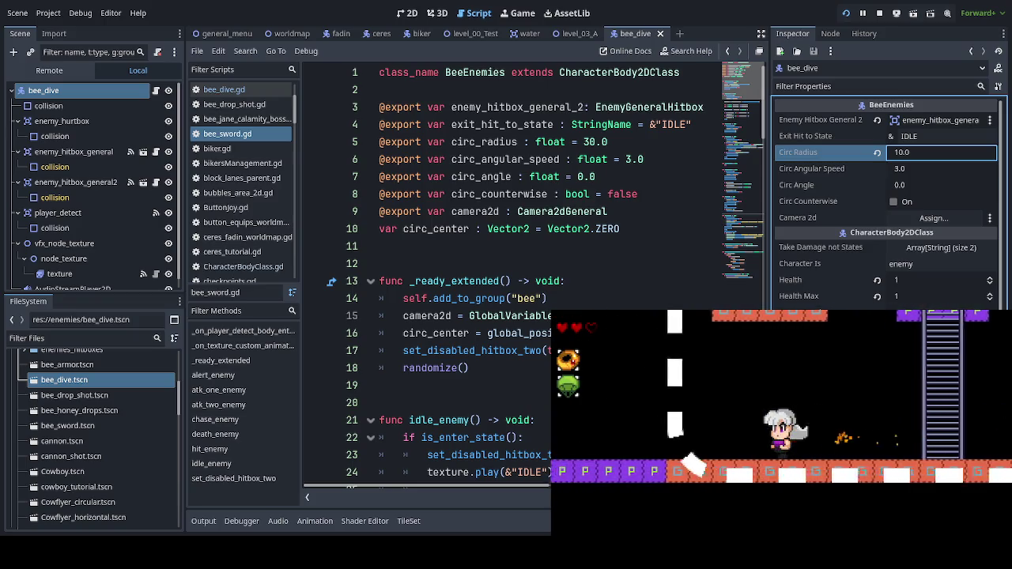
Run and dash back and forth across the level, drawing the bee in
key(Left)
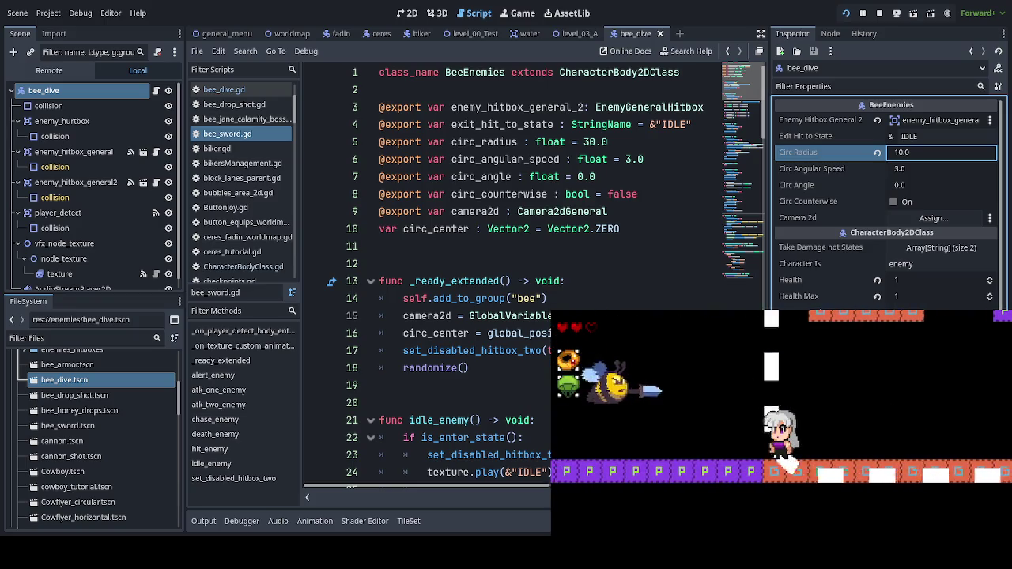
key(Right)
key(Right)
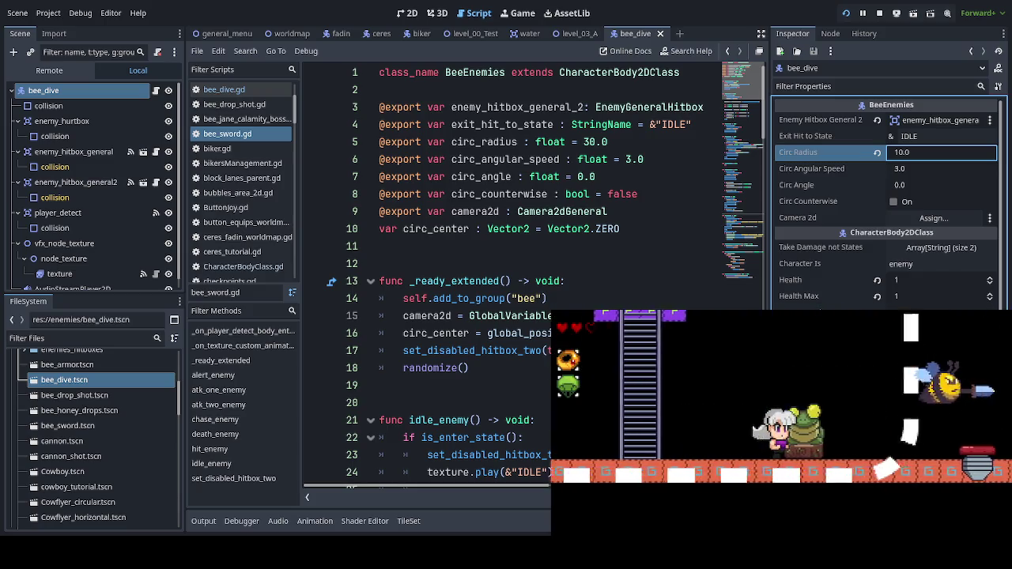
key(Left)
key(Left)
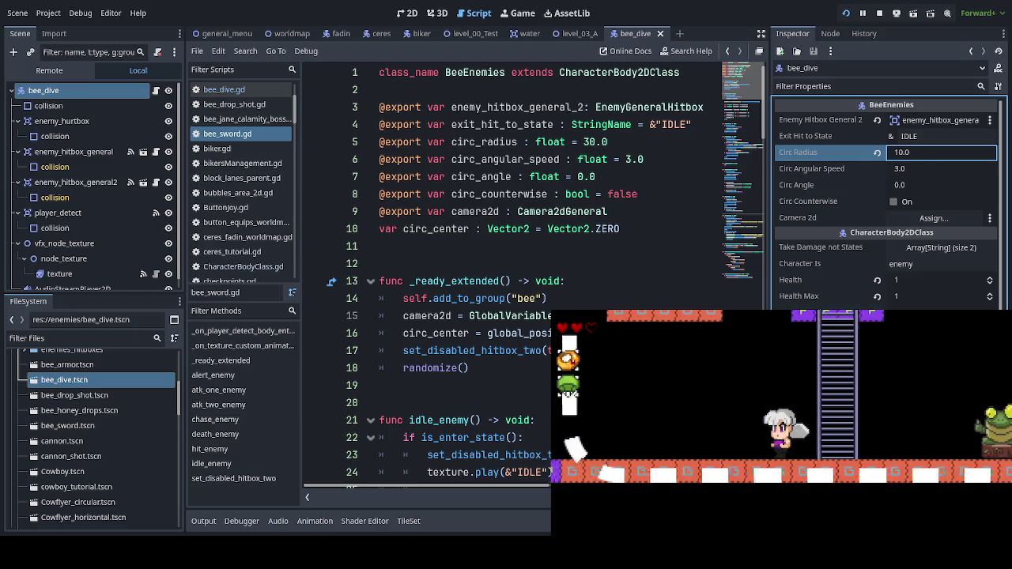
key(Right)
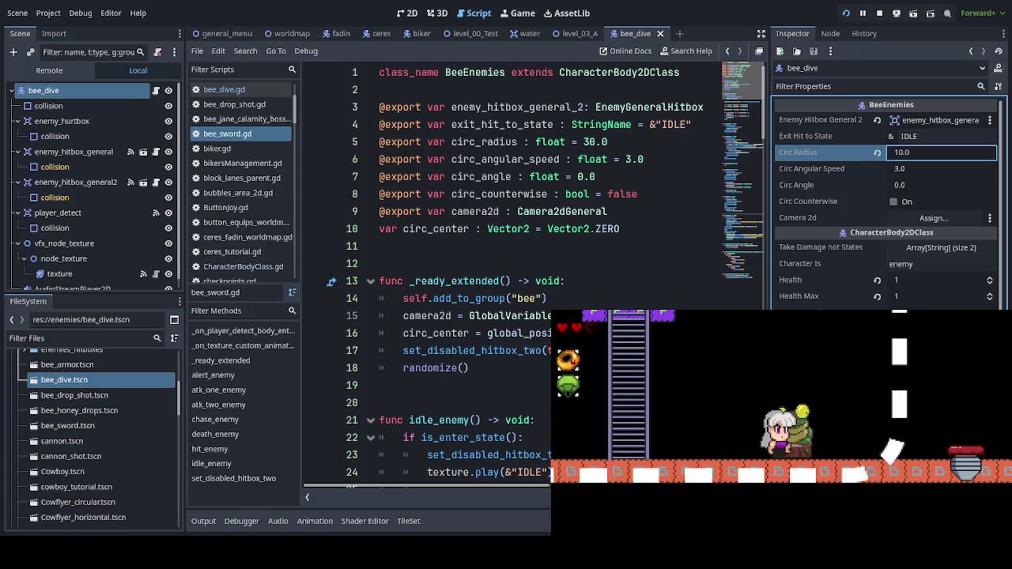
key(Left)
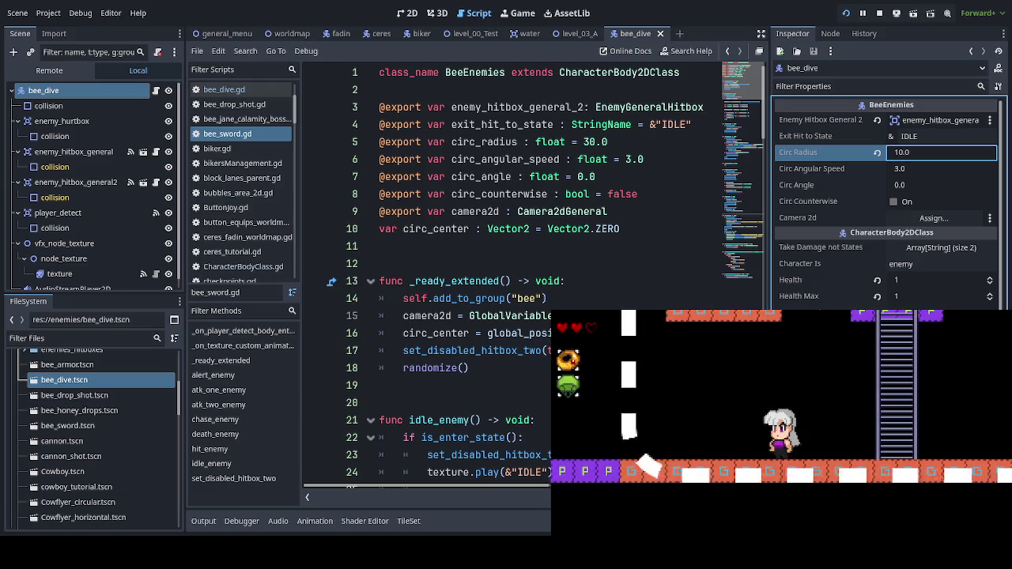
key(Left)
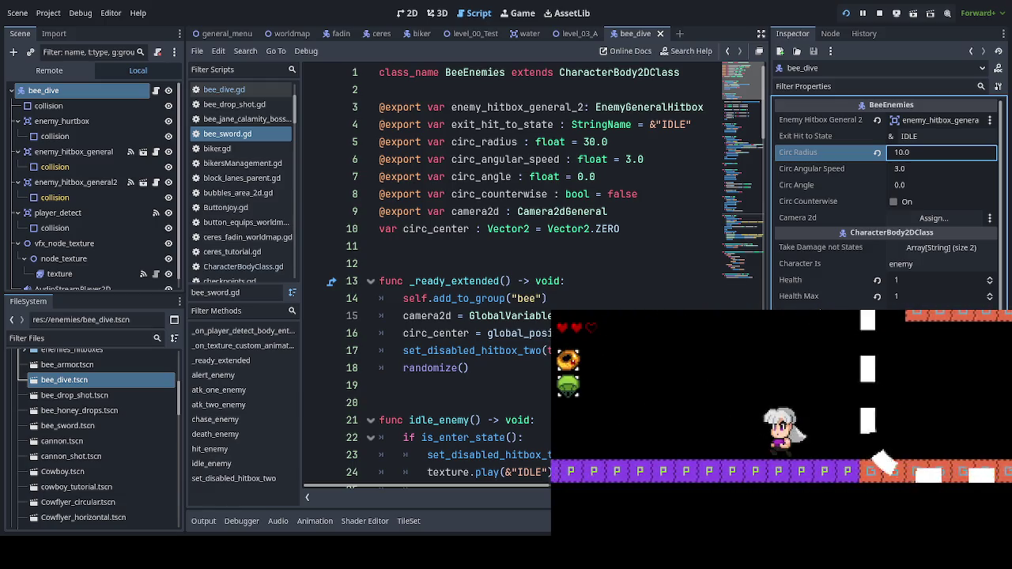
key(Right)
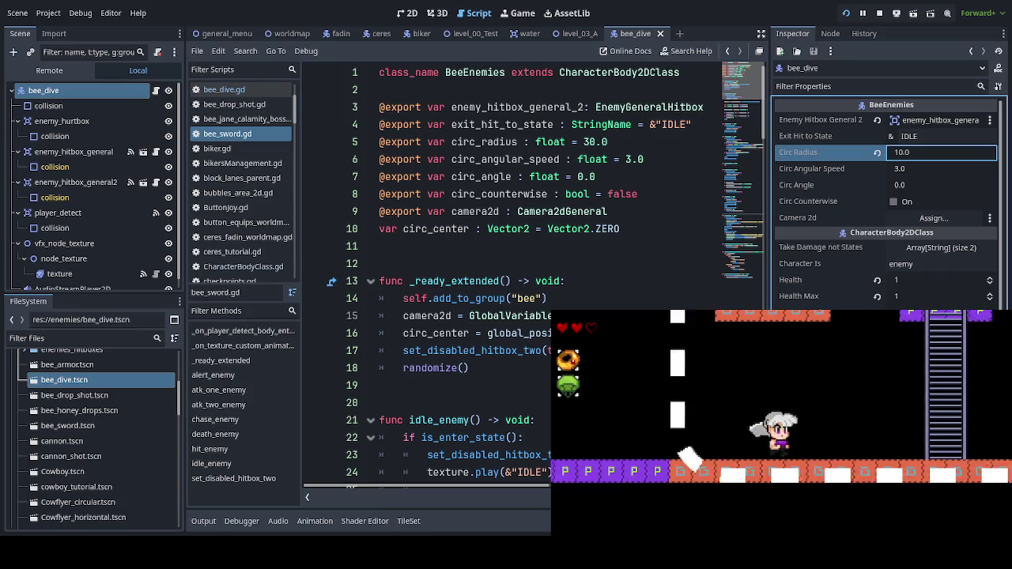
key(Left)
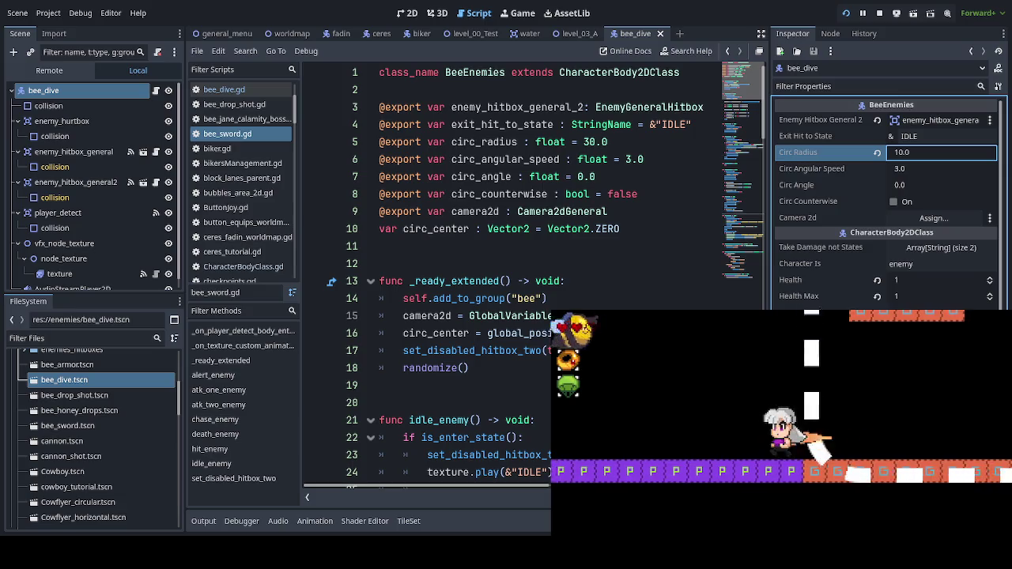
Jump and slash to destroy the bee, dash past the frog and ladder, and fight the returning bee
key(Right)
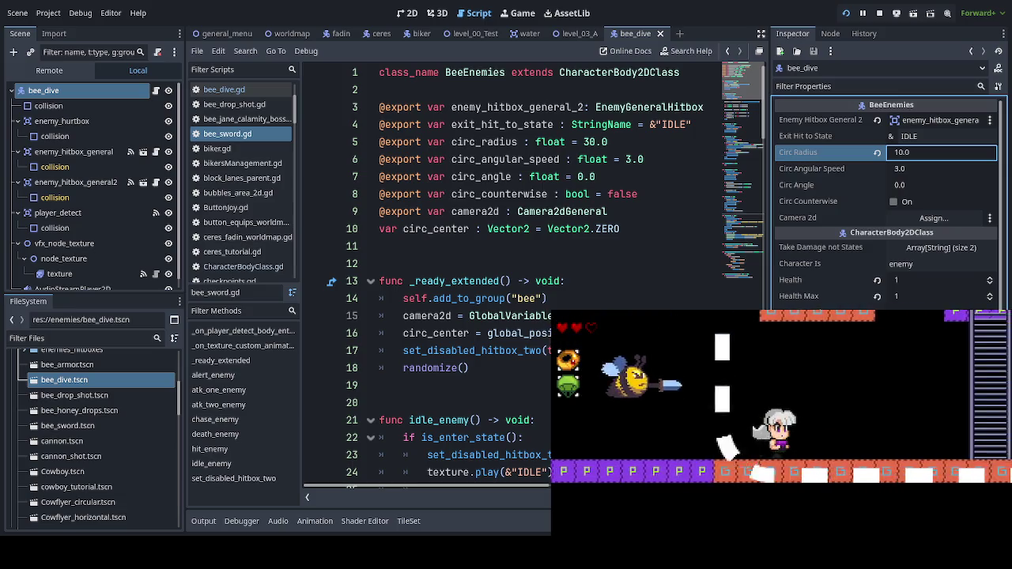
key(space)
key(x)
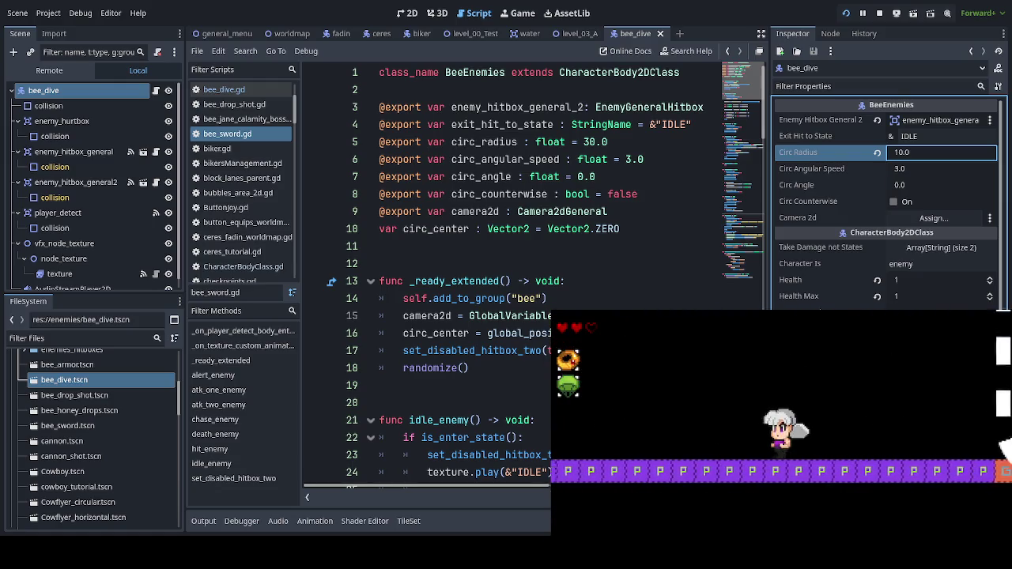
key(x)
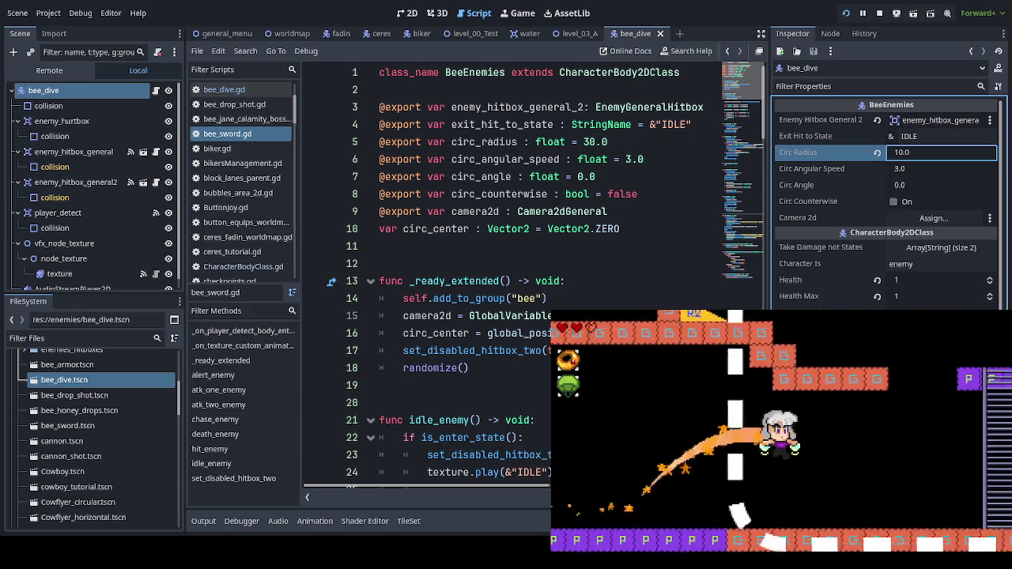
key(Right)
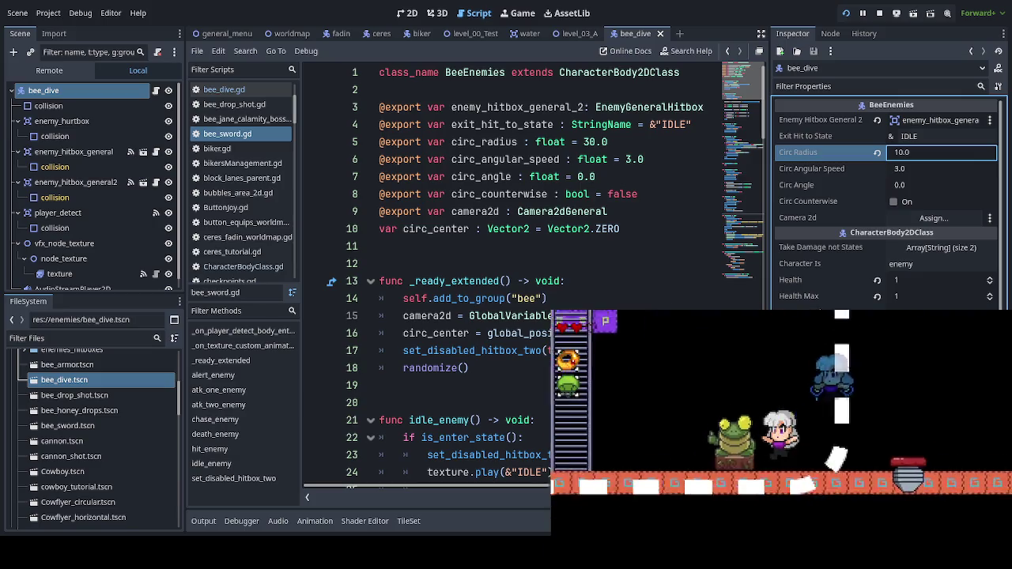
key(Left)
key(x)
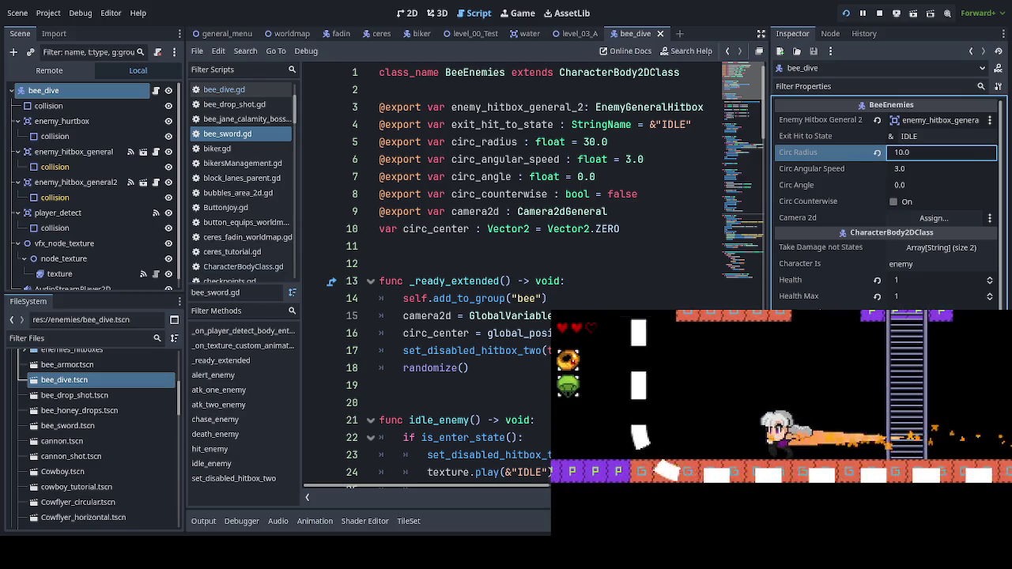
key(Right)
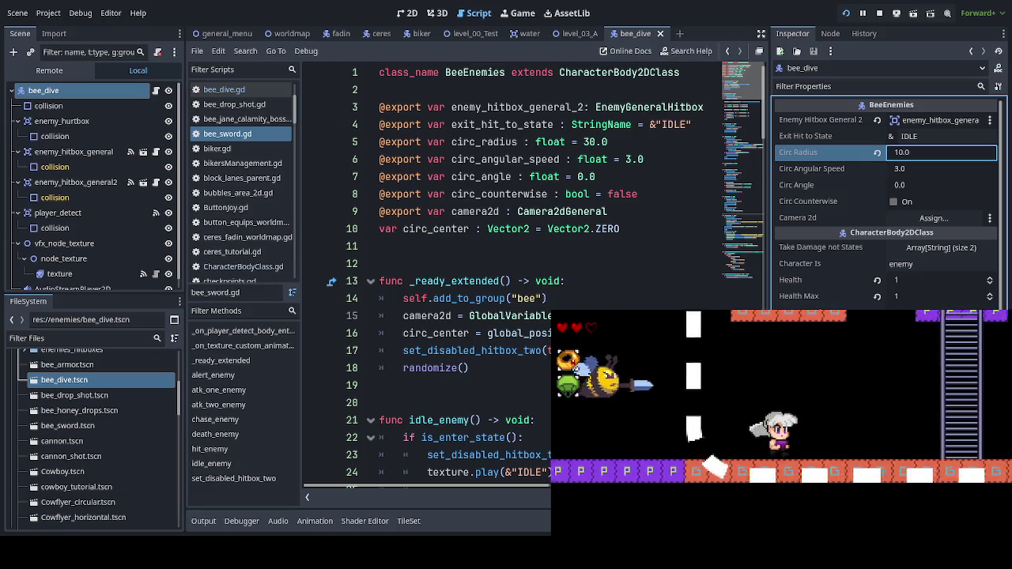
key(Right)
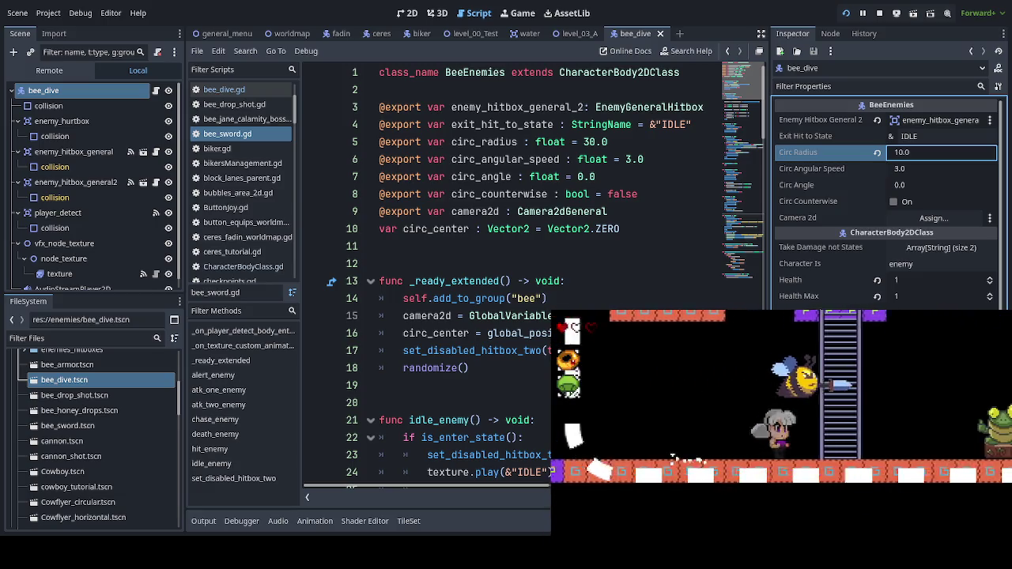
Hide the debug options overlay, dash right to test the bee, and stop the game with F8
key(Right)
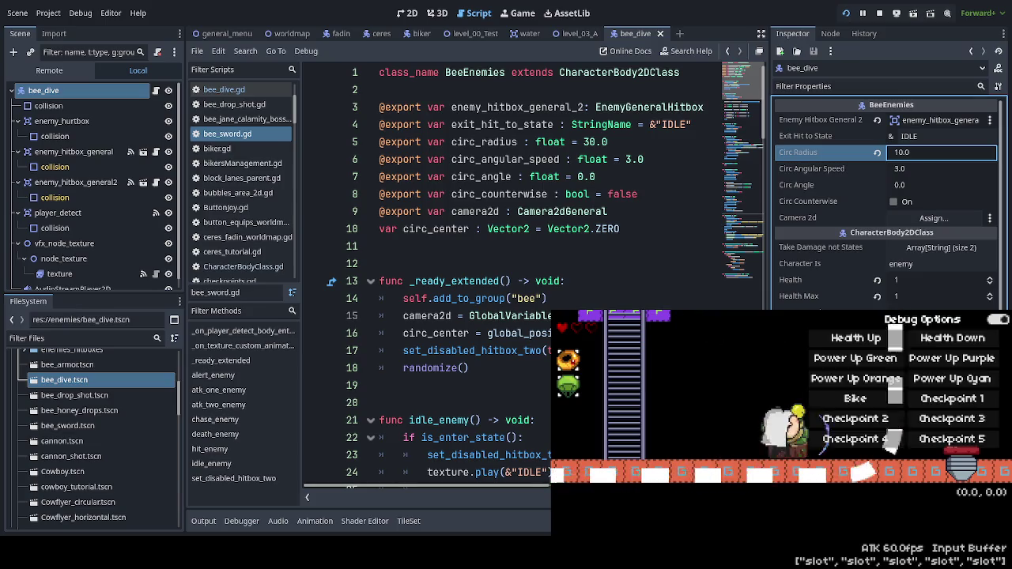
key(Escape)
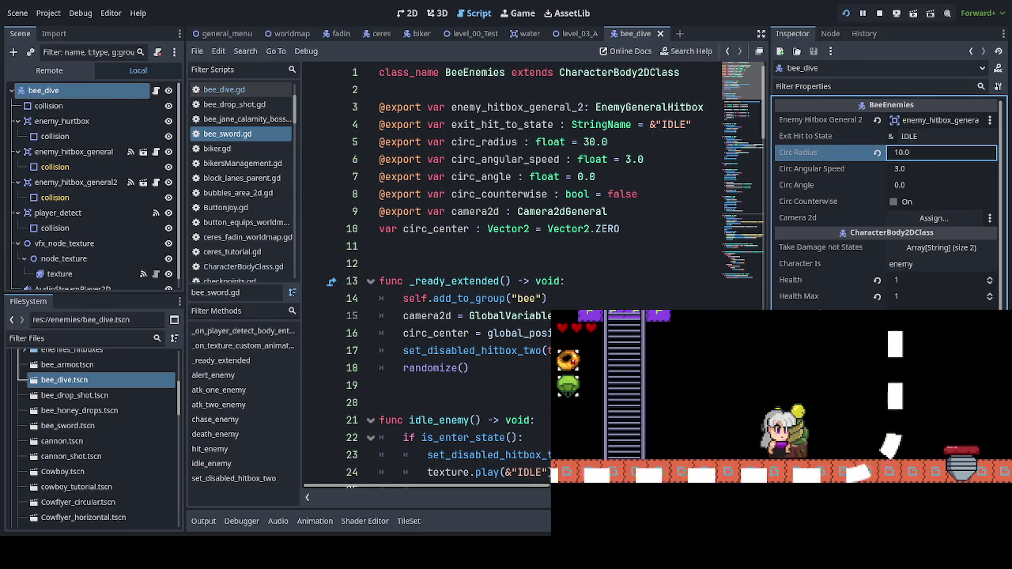
key(Right)
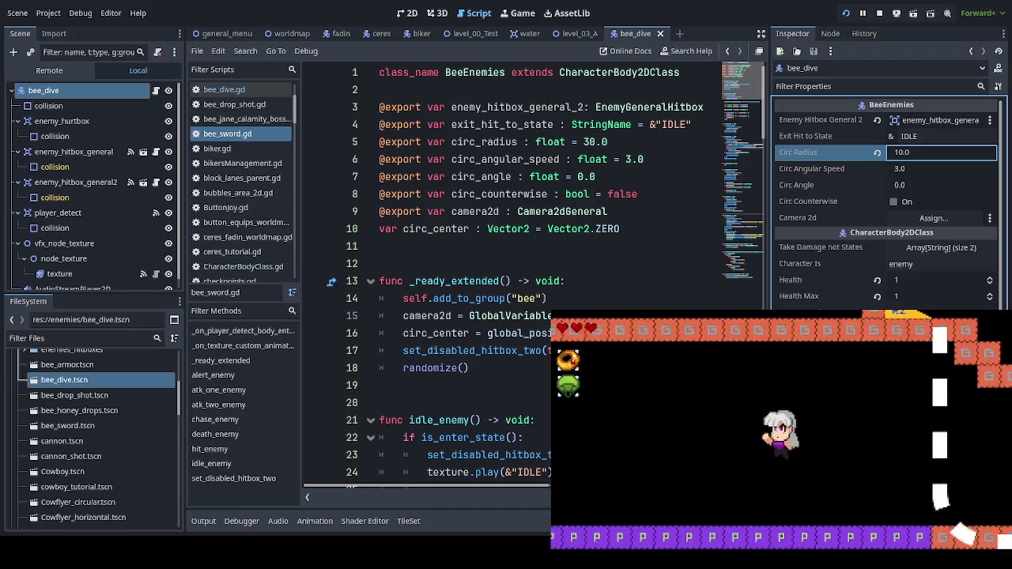
key(Right)
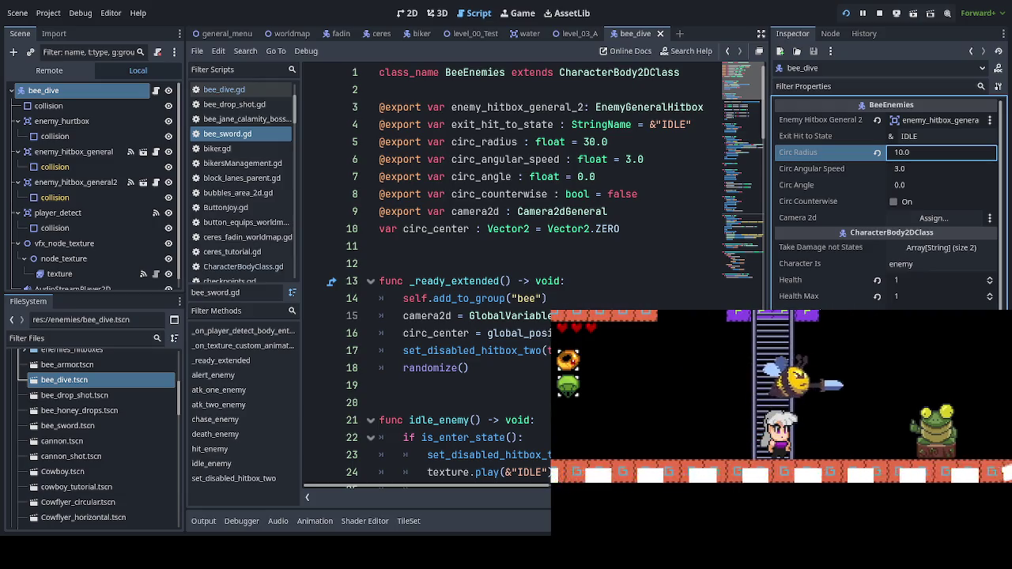
key(F8)
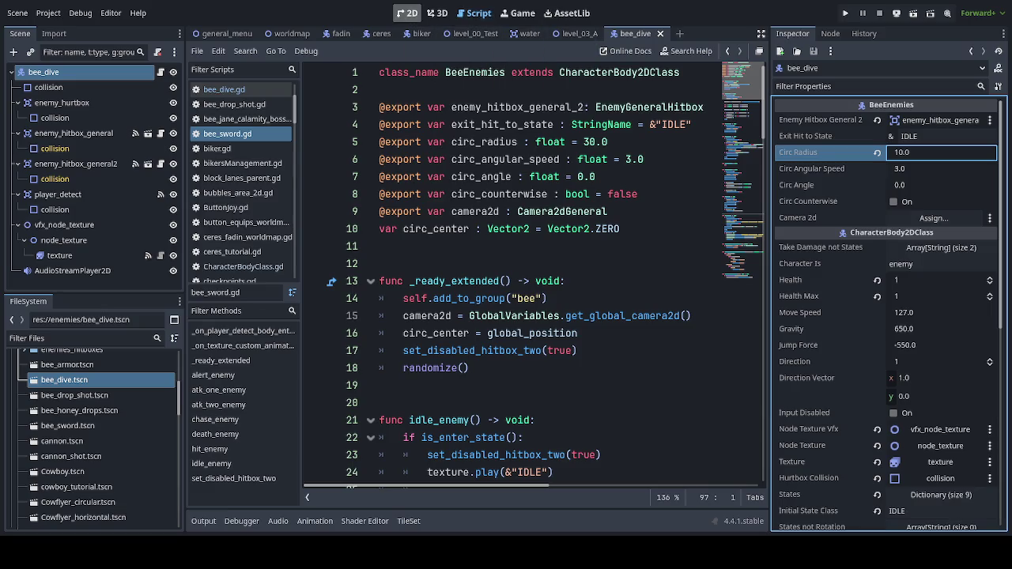
Narrow the player_detect collision rectangle to 78 px wide, save bee_dive, and run the project
click(406, 13)
scroll(434, 335, down, 4)
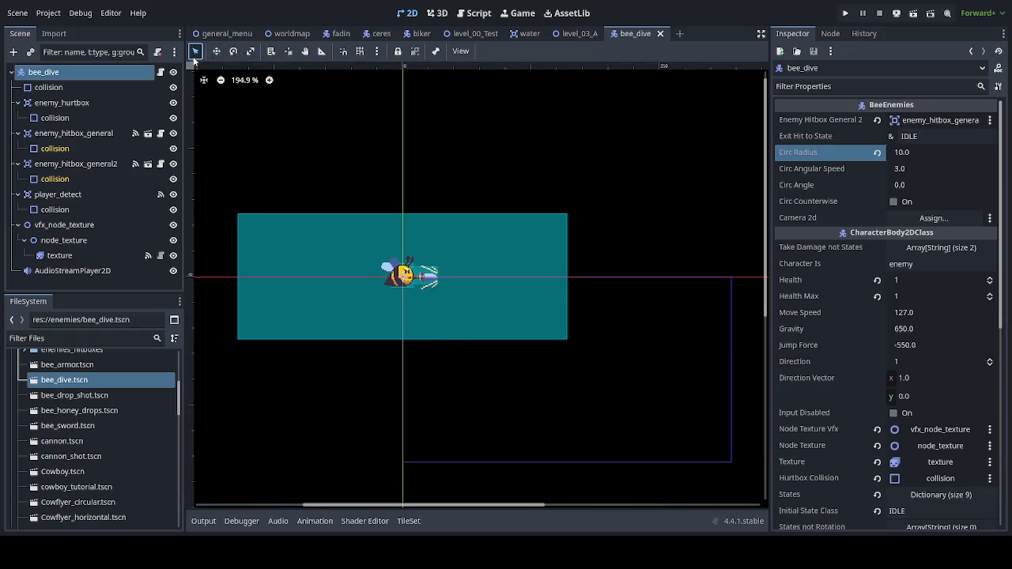
click(568, 285)
drag(568, 278, 443, 279)
key(ctrl+s)
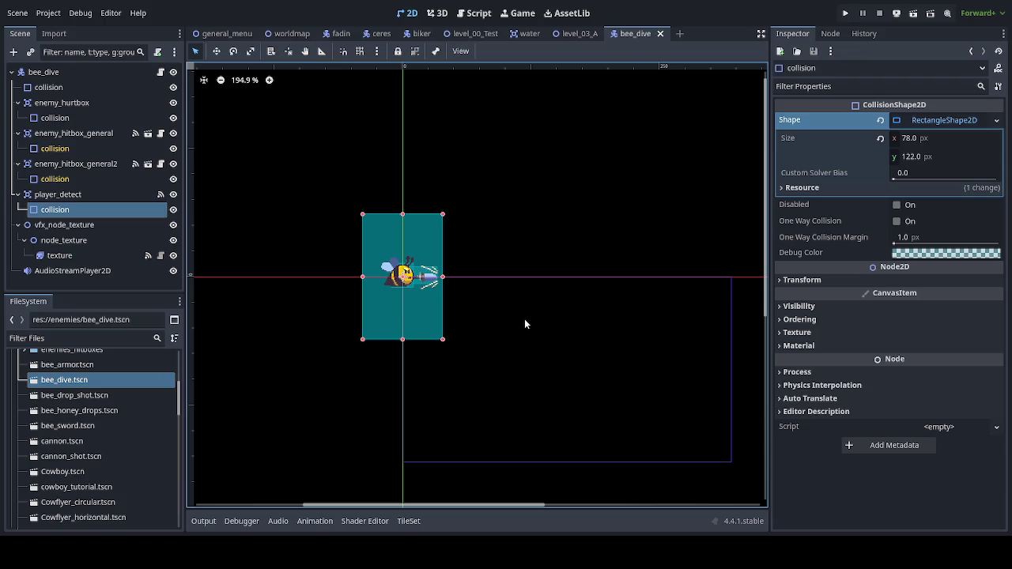
key(F5)
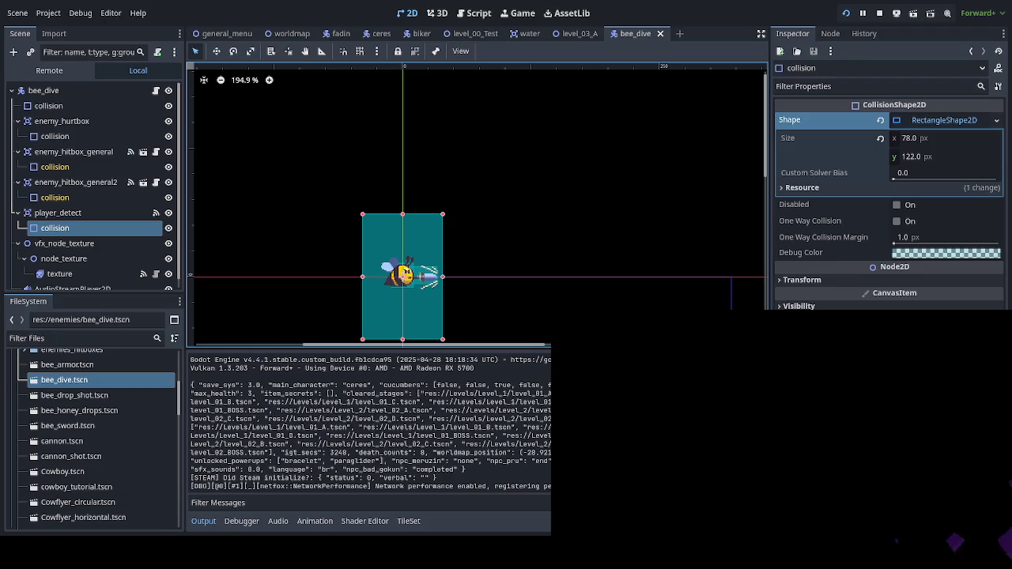
Start the game from the title menu and enter TEST_LEVEL from the world map
key(Return)
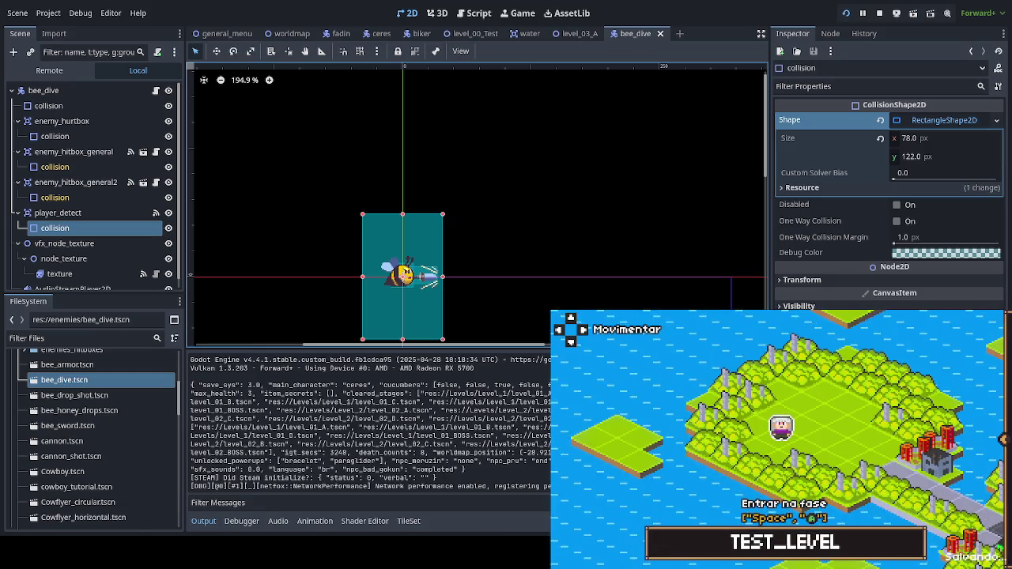
key(space)
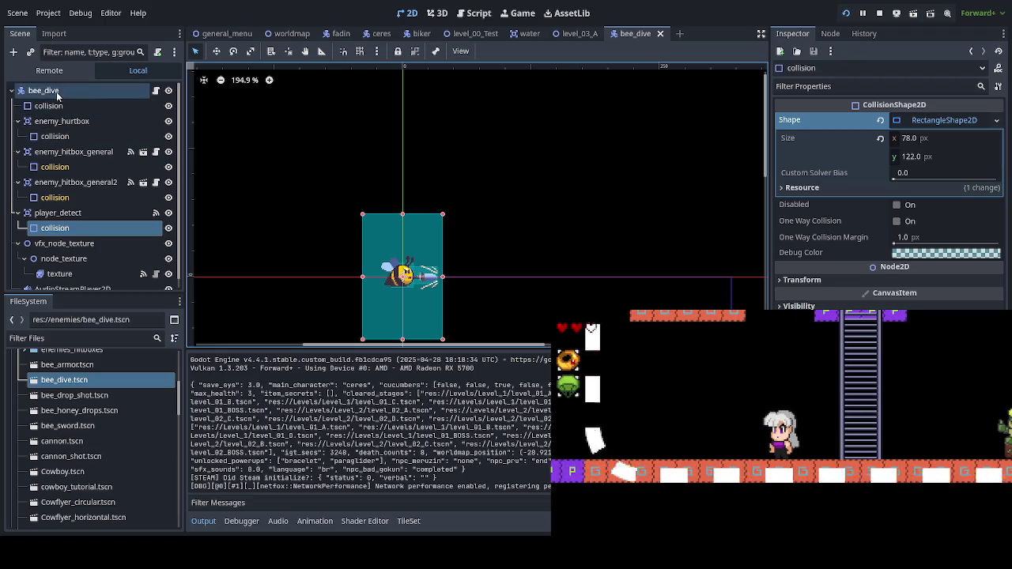
Select the bee_dive root to show its enemy properties, then move the player right into the purple platform room
click(44, 91)
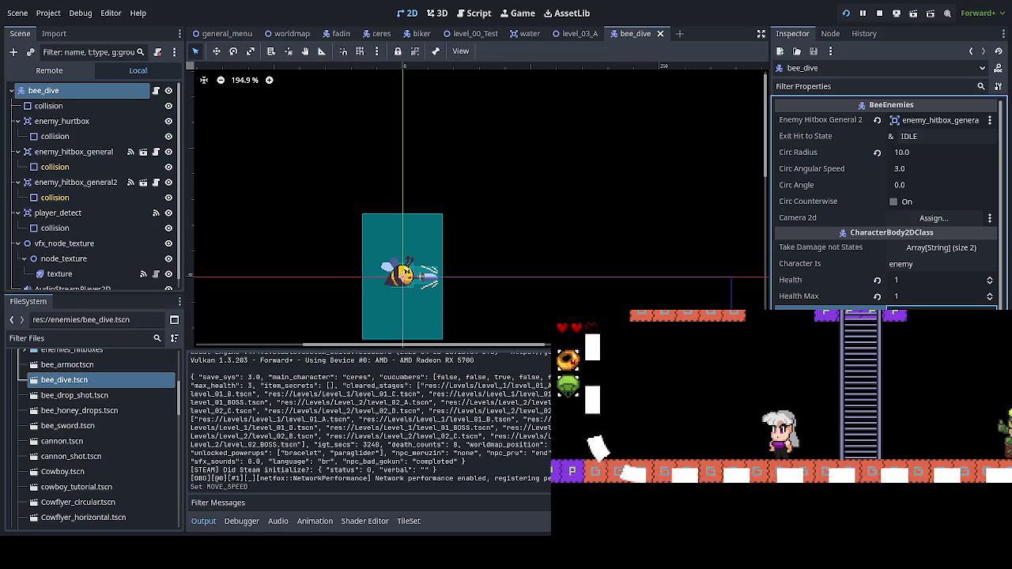
key(Right)
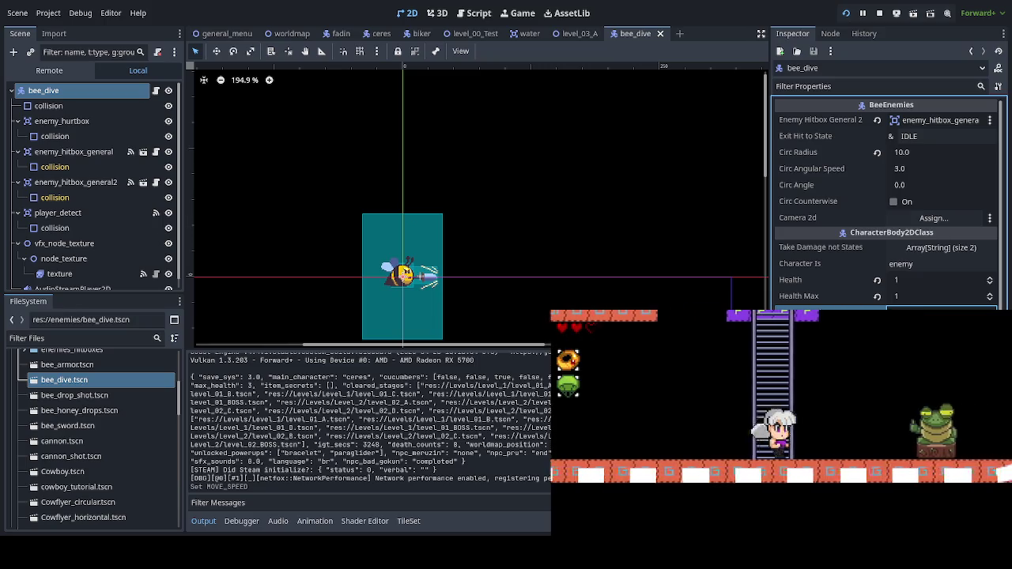
key(Right)
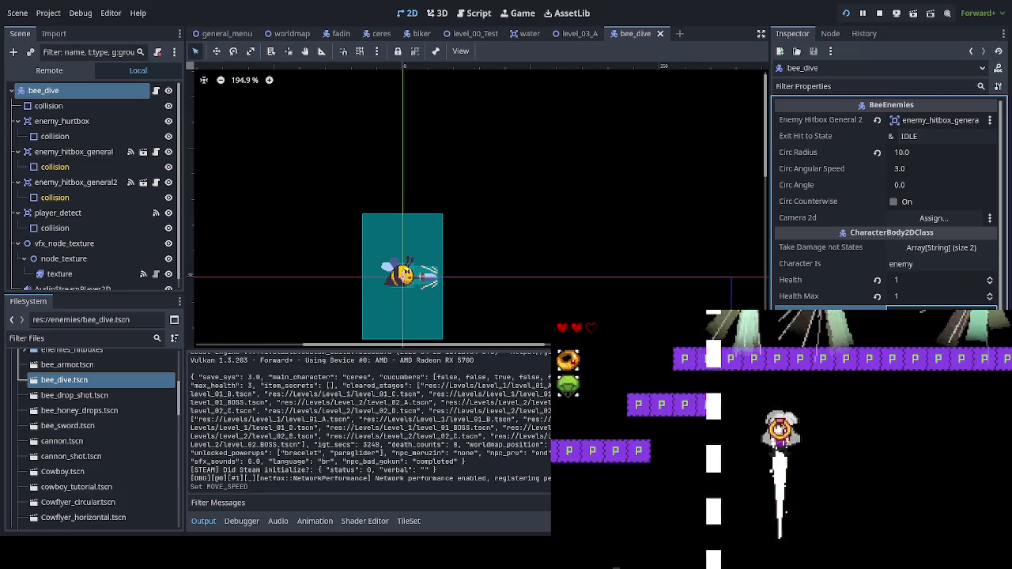
Step the player back onto the orange floor, return to the editor, and save and relaunch with F5
key(Right)
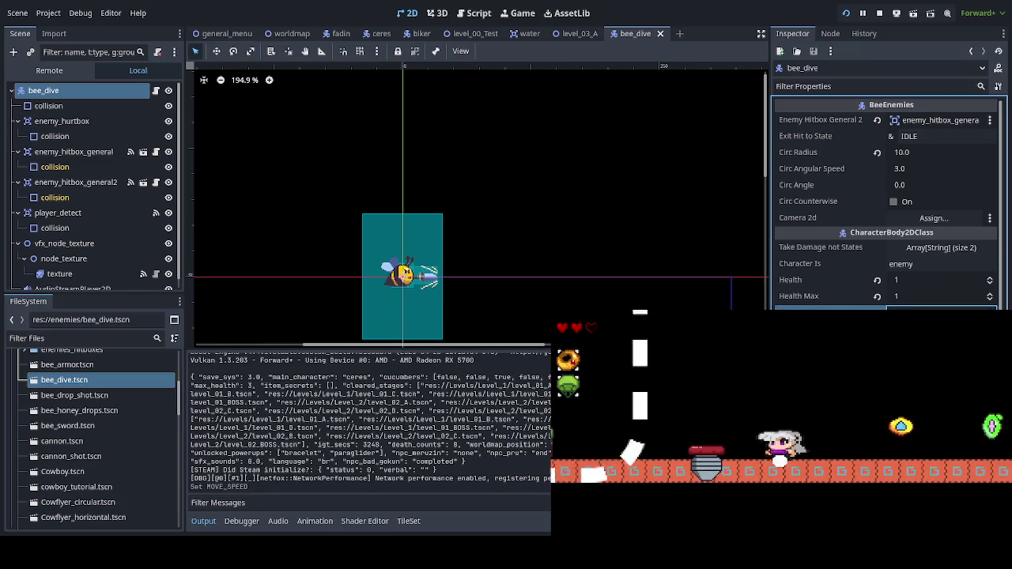
click(699, 23)
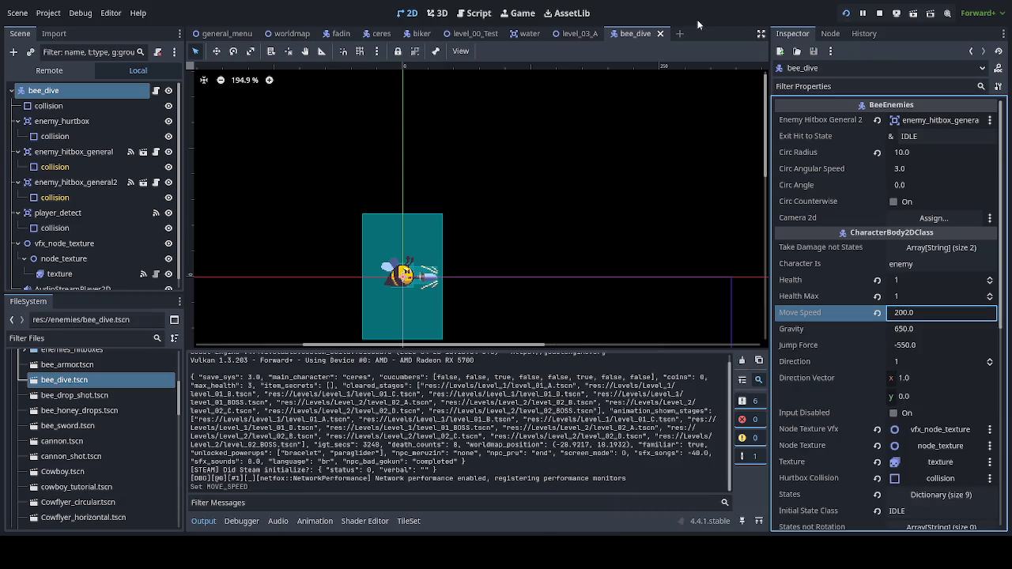
key(F5)
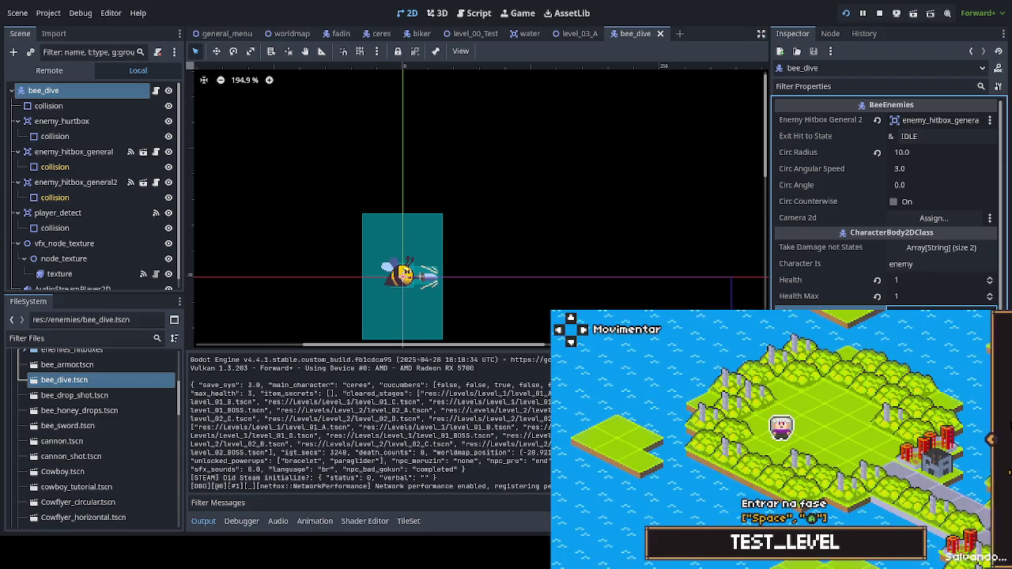
Enter TEST_LEVEL, dash left and right to lure the faster bee, then save the scene and stop the game
key(space)
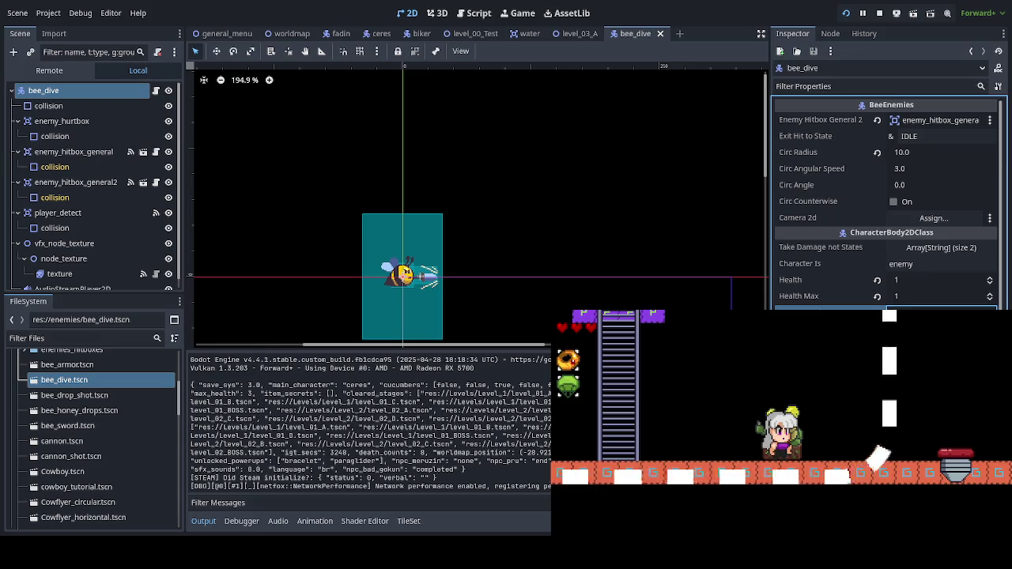
key(Left)
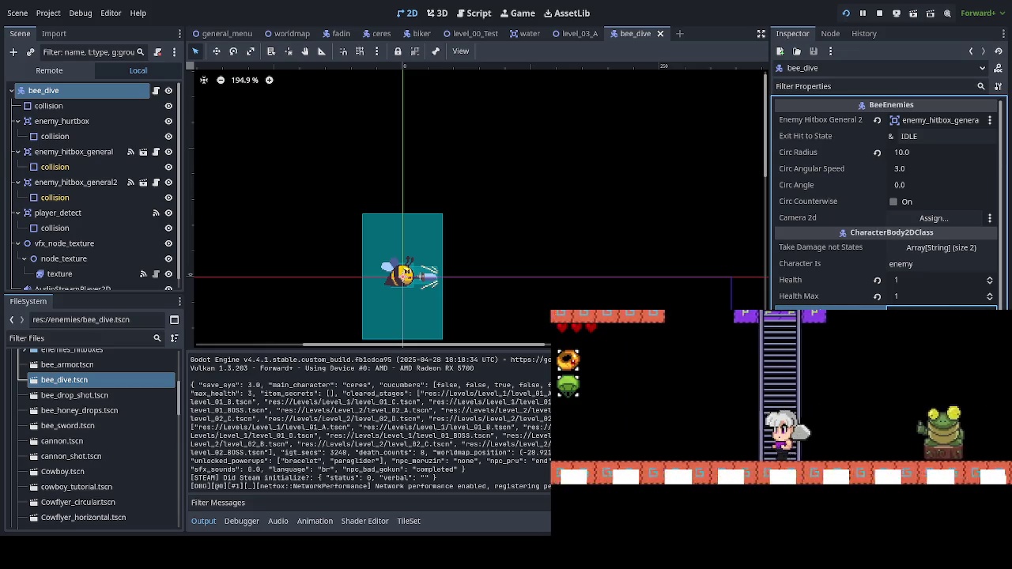
key(Left)
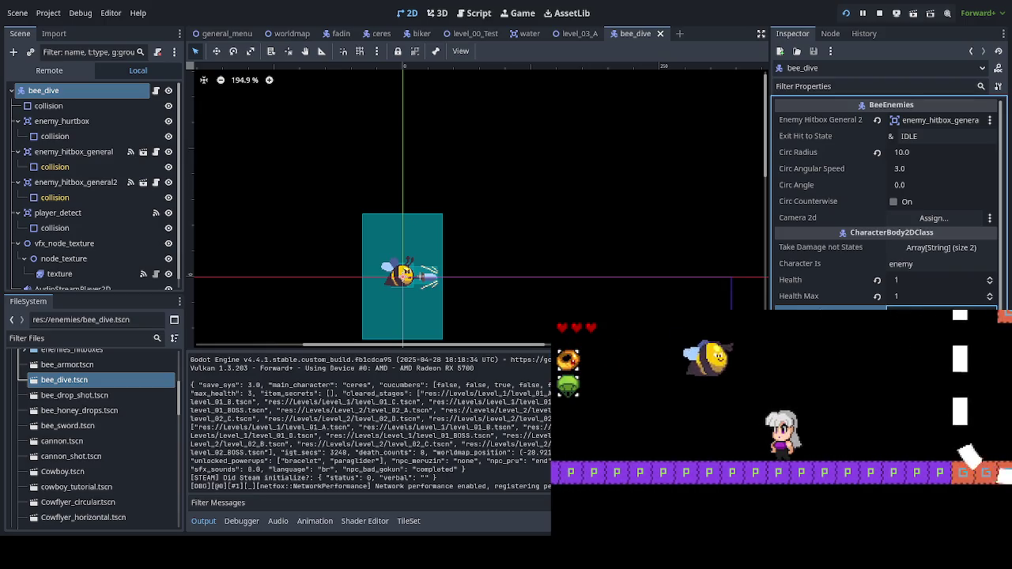
key(Right)
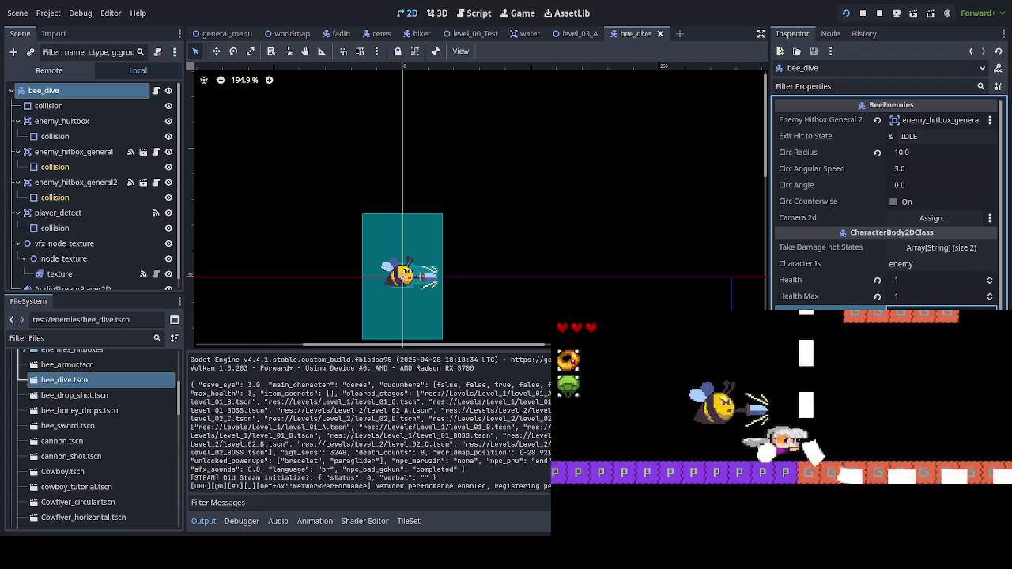
key(Right)
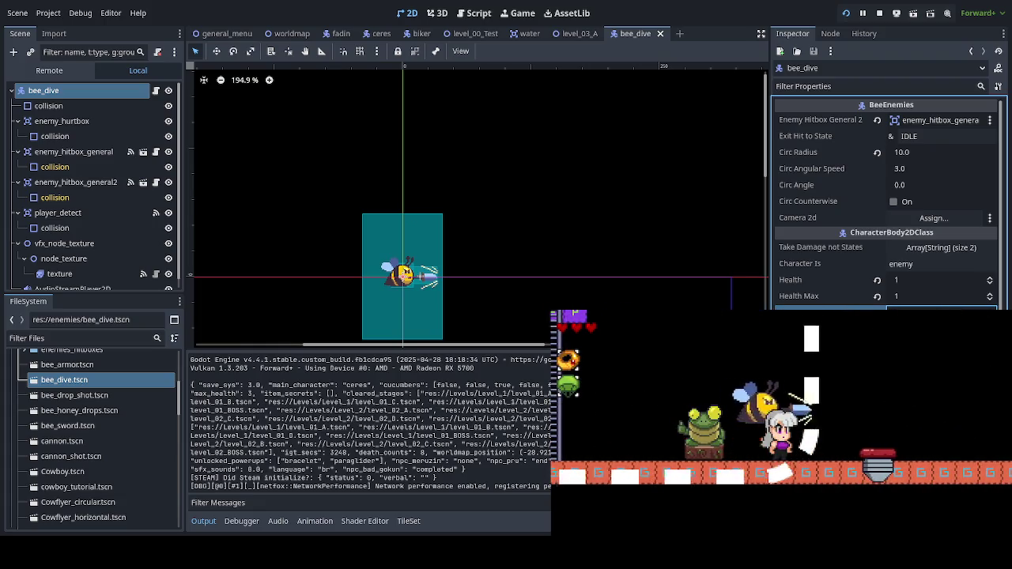
key(Left)
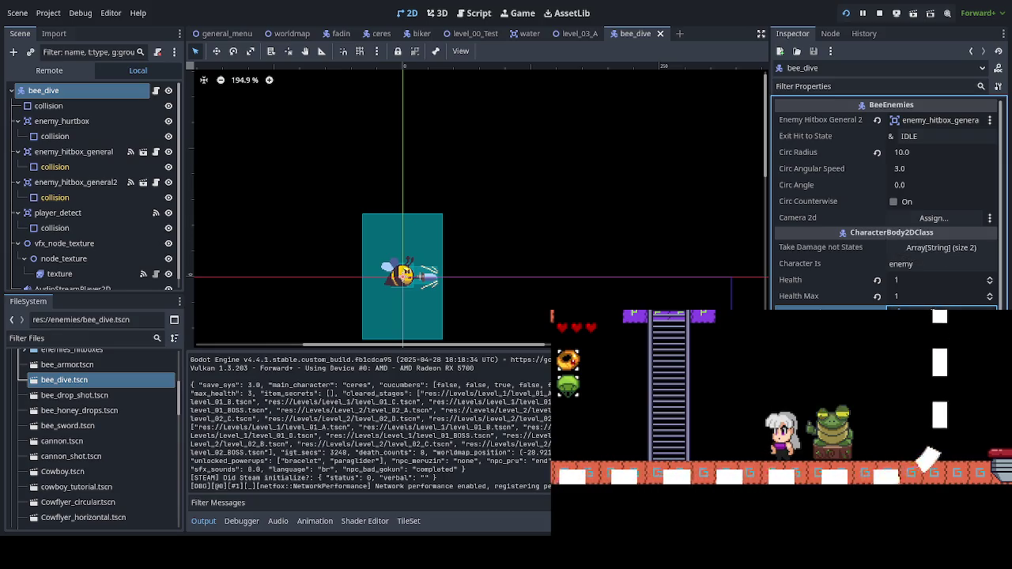
key(ctrl+s)
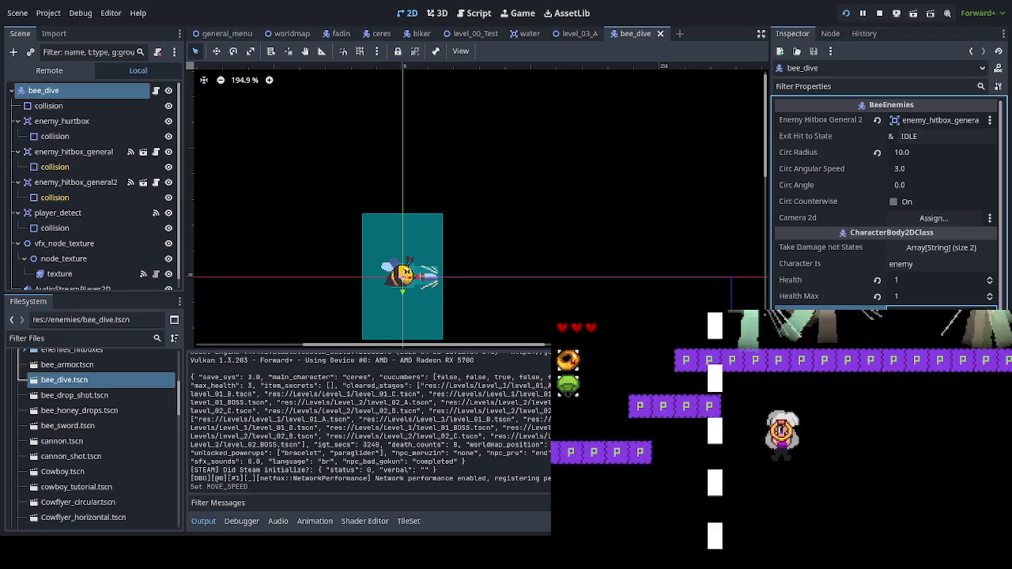
key(F8)
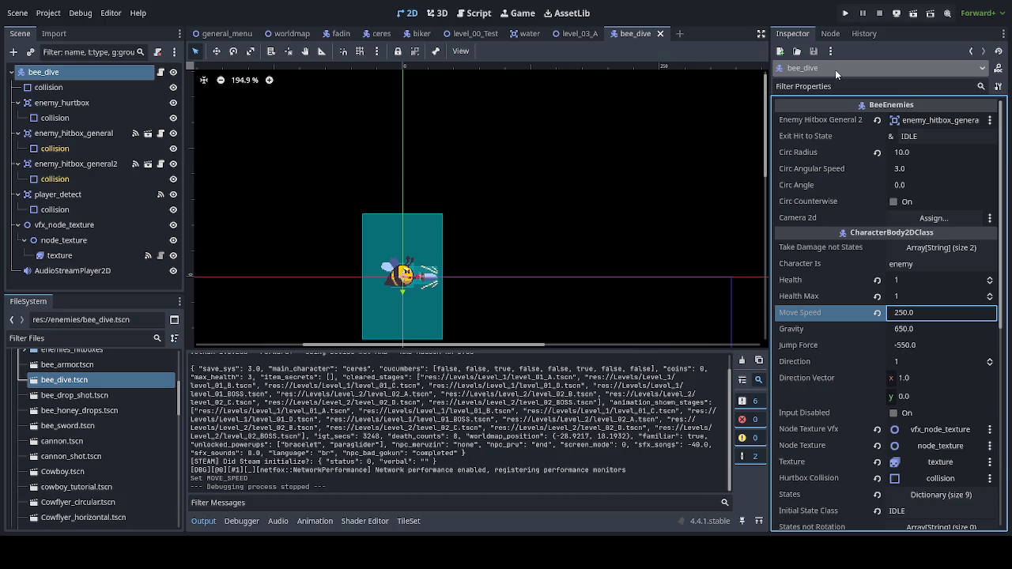
Save and relaunch the game with F5 to test the bee at Move Speed 250
key(F5)
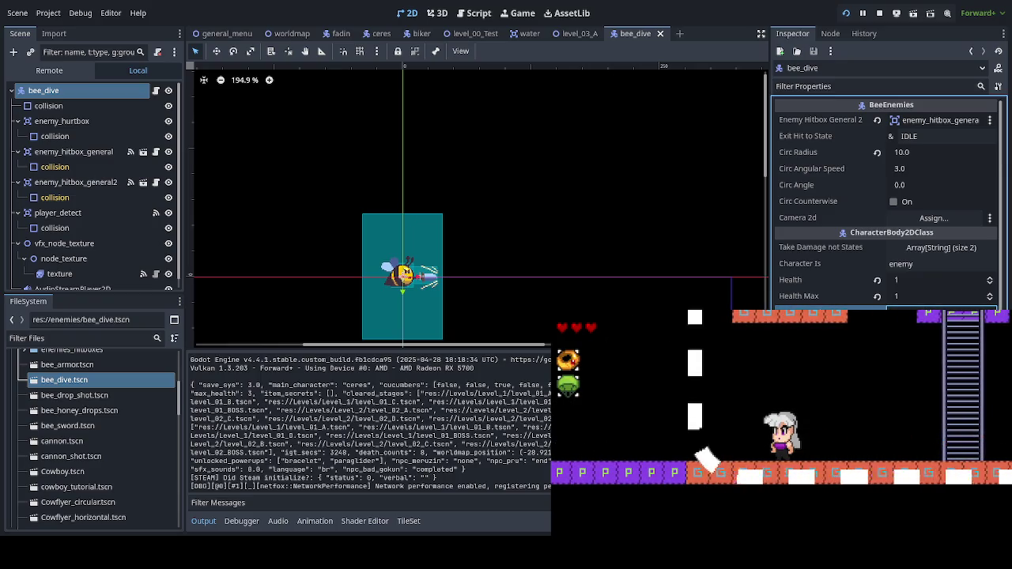
Run and dash left and right past the 250-speed bee and the ladder, then stop the game
key(Left)
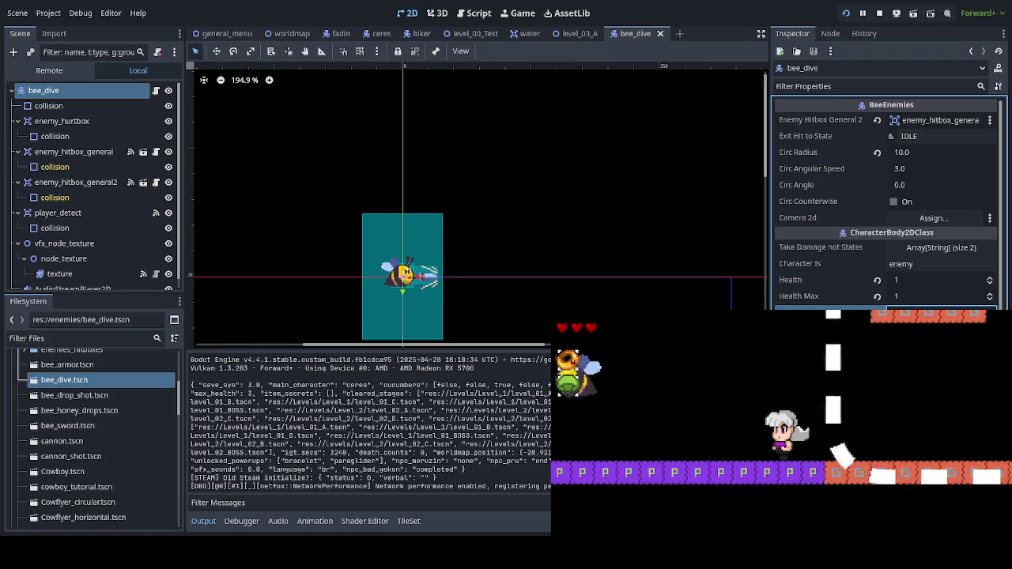
key(Right)
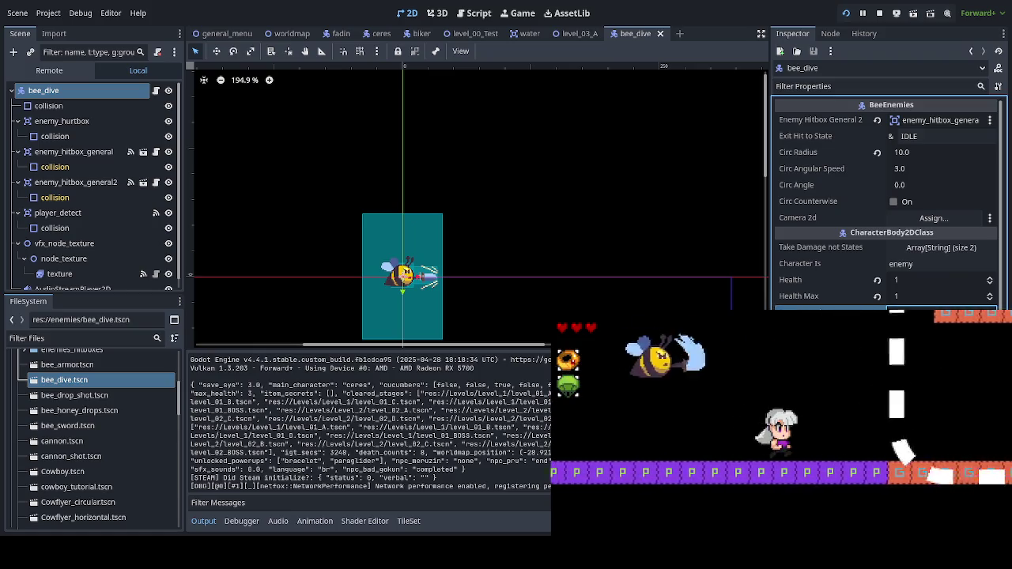
key(shift)
key(Right)
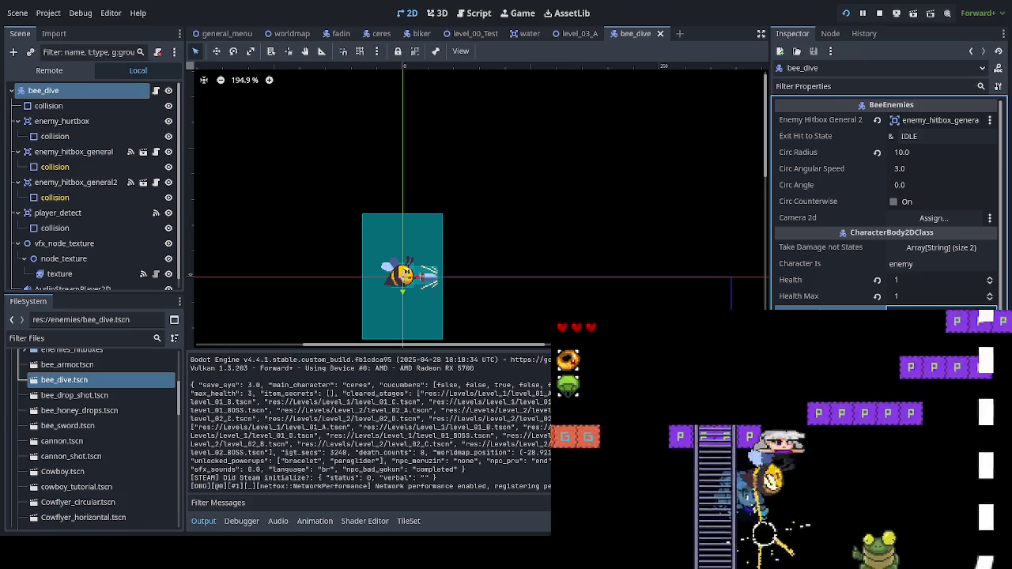
key(Left)
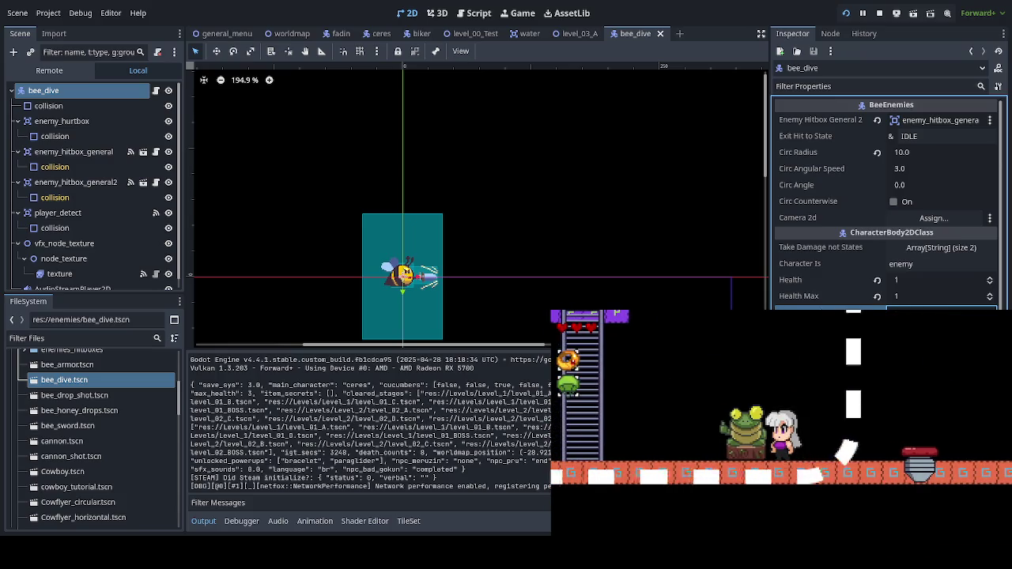
key(F8)
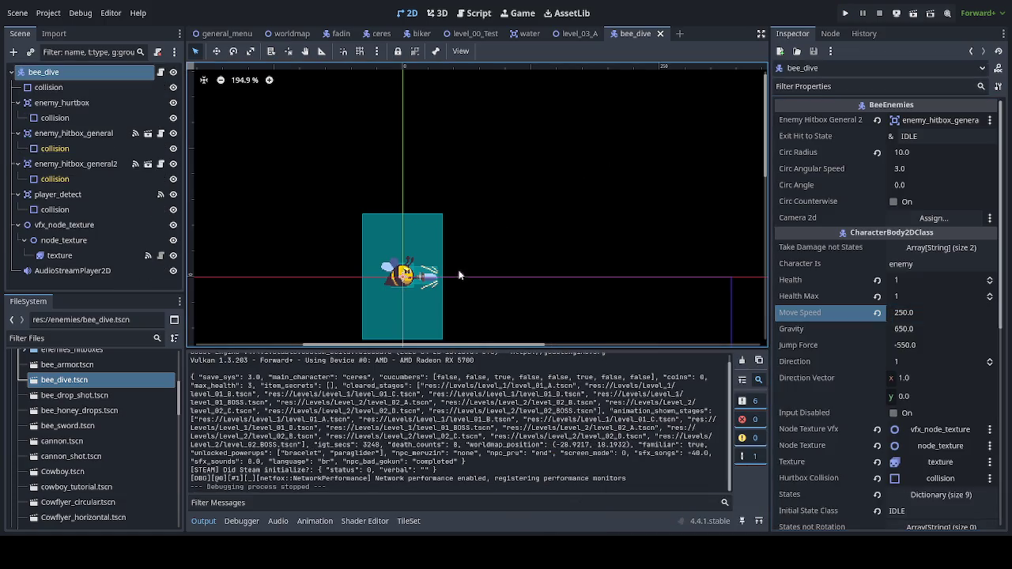
Select the enemy_hitbox_general2 collision shape, stretch the sword hitbox taller, and save
scroll(458, 275, up, 3)
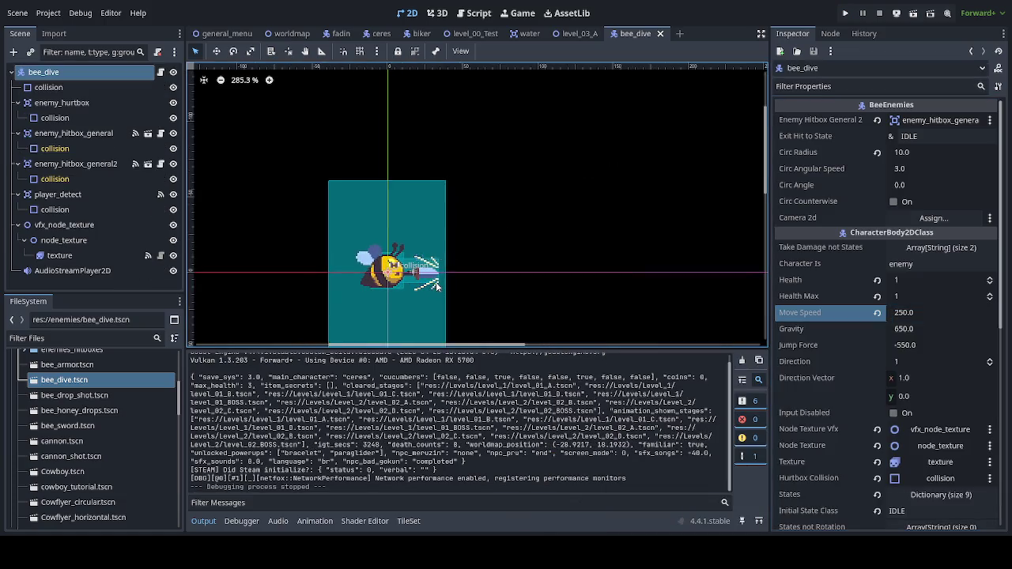
click(91, 182)
scroll(474, 227, up, 5)
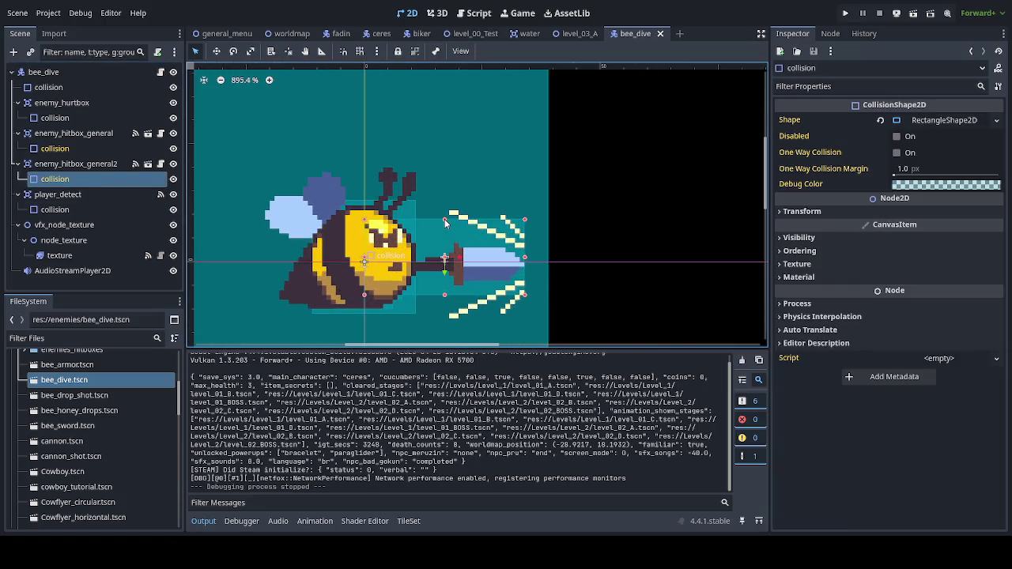
drag(444, 221, 445, 207)
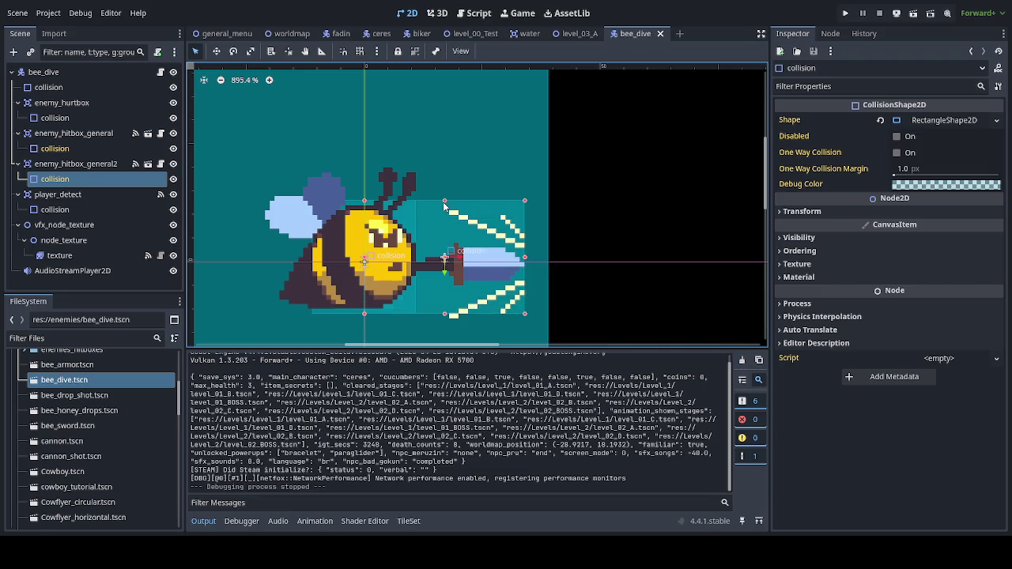
drag(444, 207, 445, 207)
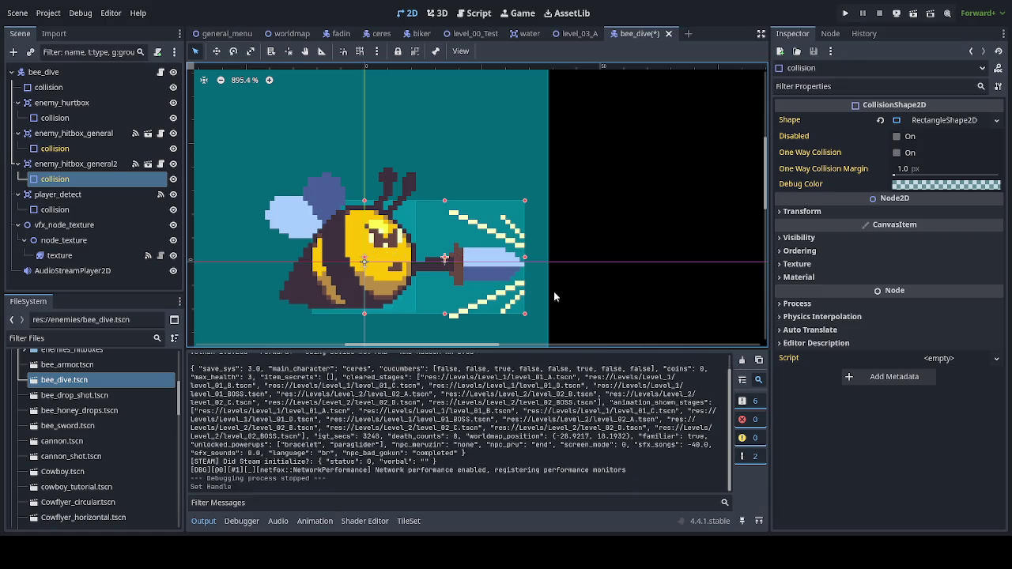
key(ctrl+s)
Narrow the sword hitbox from its right edge, save the scene, and launch the game
drag(525, 258, 516, 263)
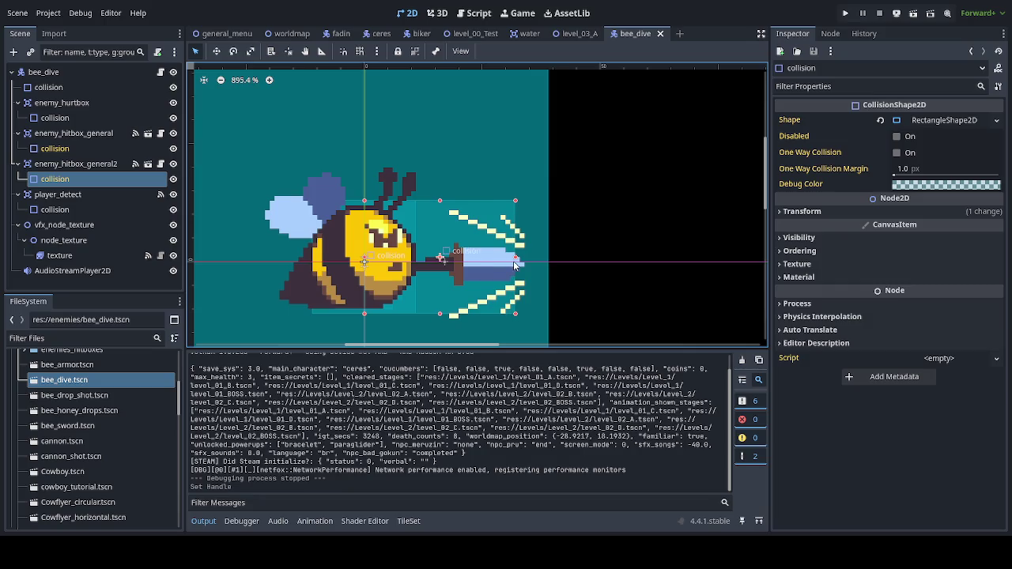
drag(513, 266, 513, 265)
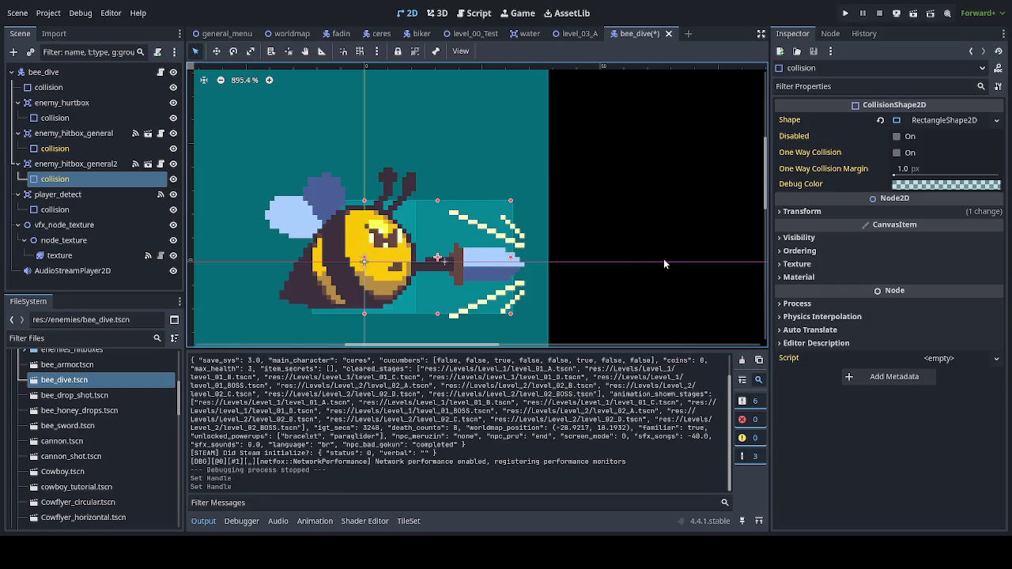
key(ctrl+s)
key(F5)
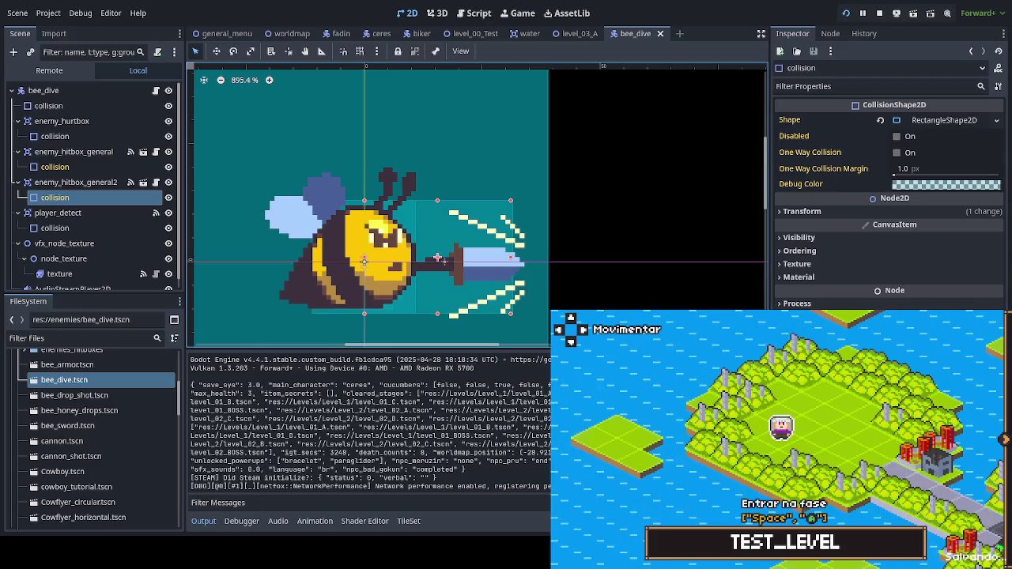
Enter TEST_LEVEL, climb the ladder, and jump across the brick platforms before falling to the lower area
key(space)
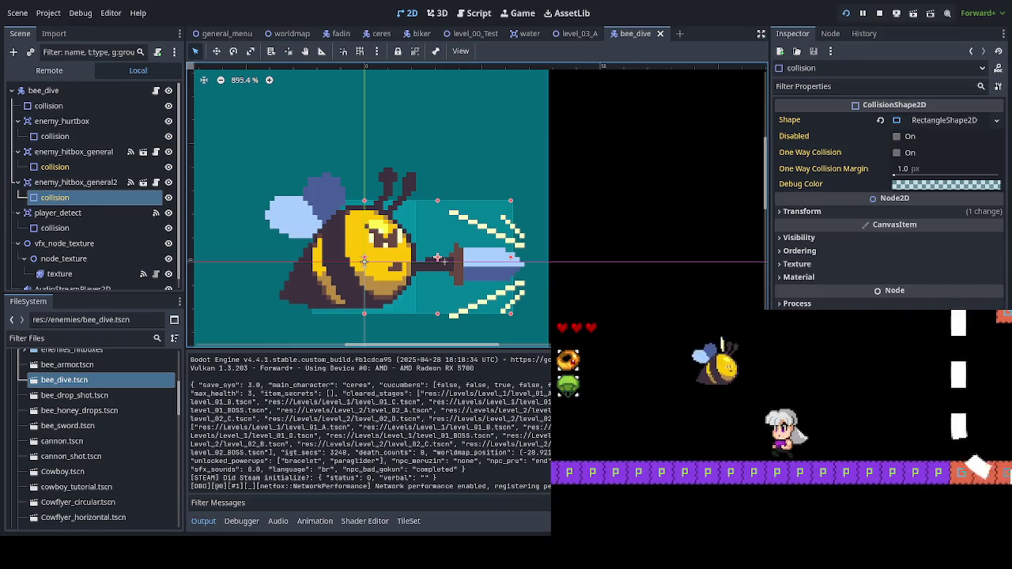
key(Right)
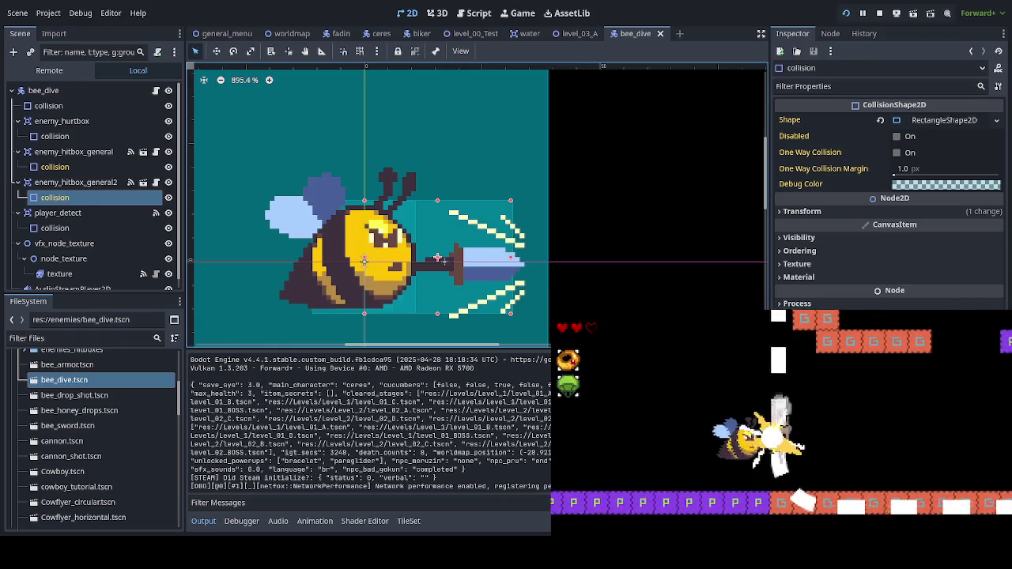
key(Right)
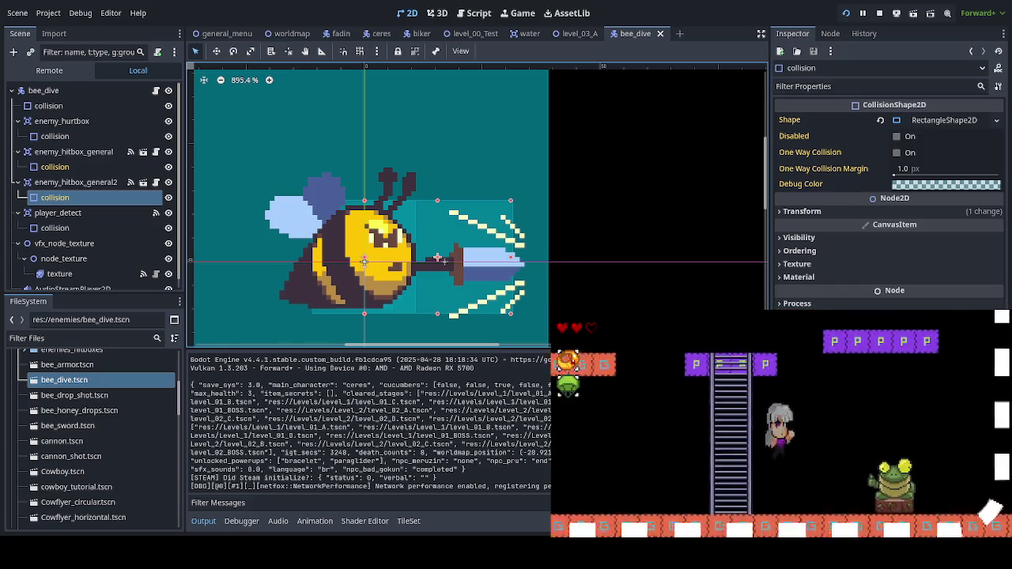
key(Left)
key(Up)
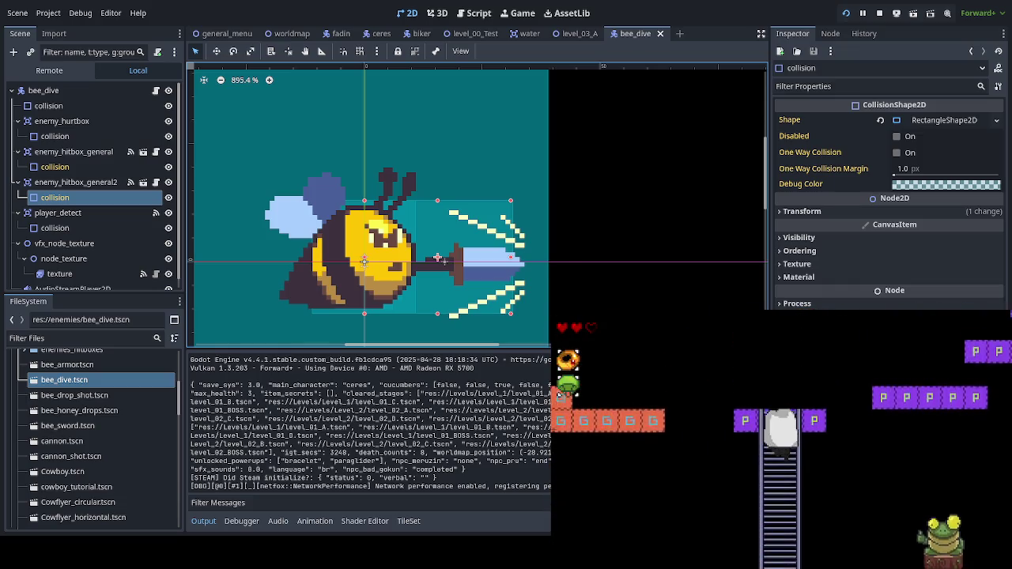
key(Left)
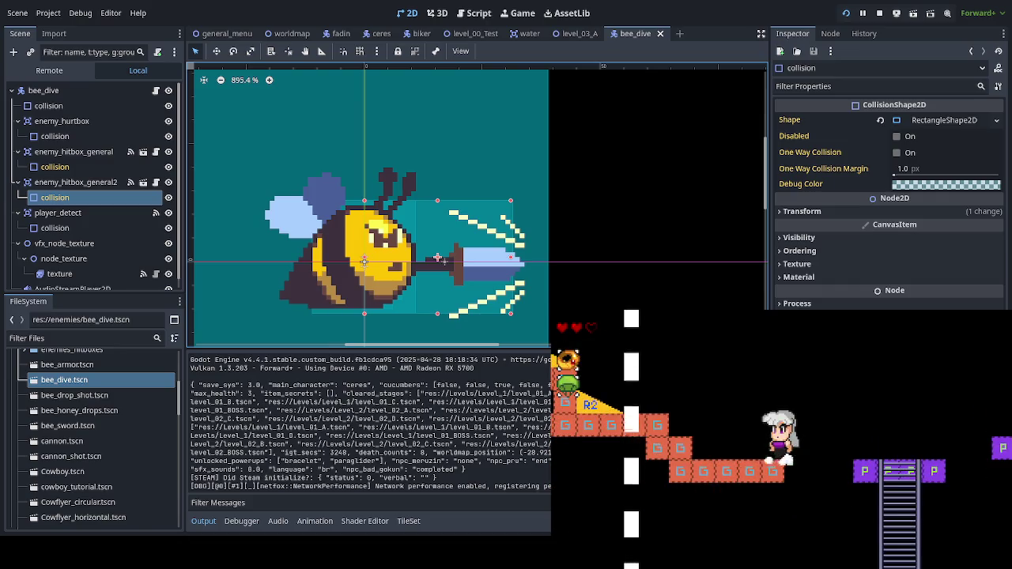
key(Right)
key(space)
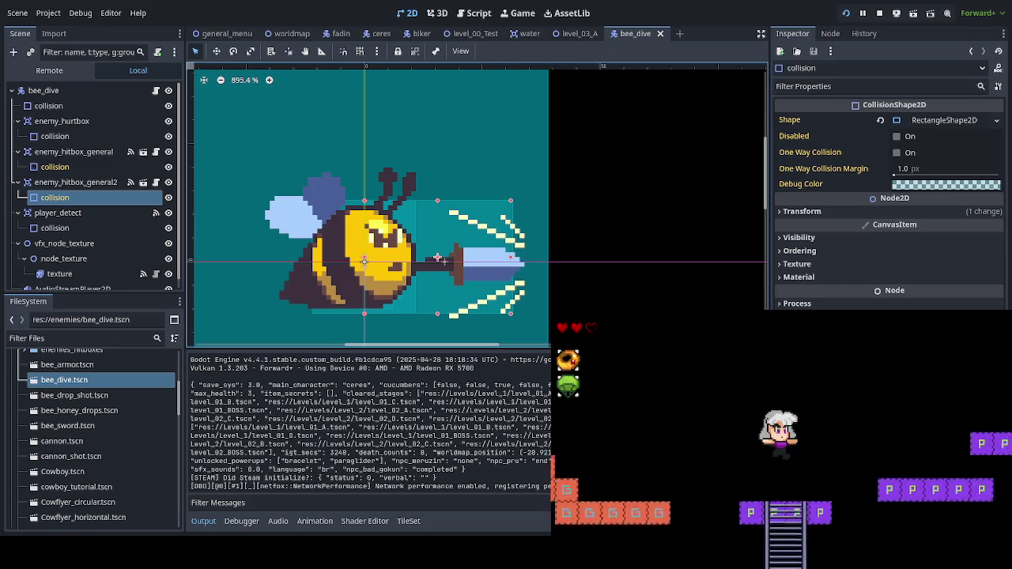
key(Right)
key(space)
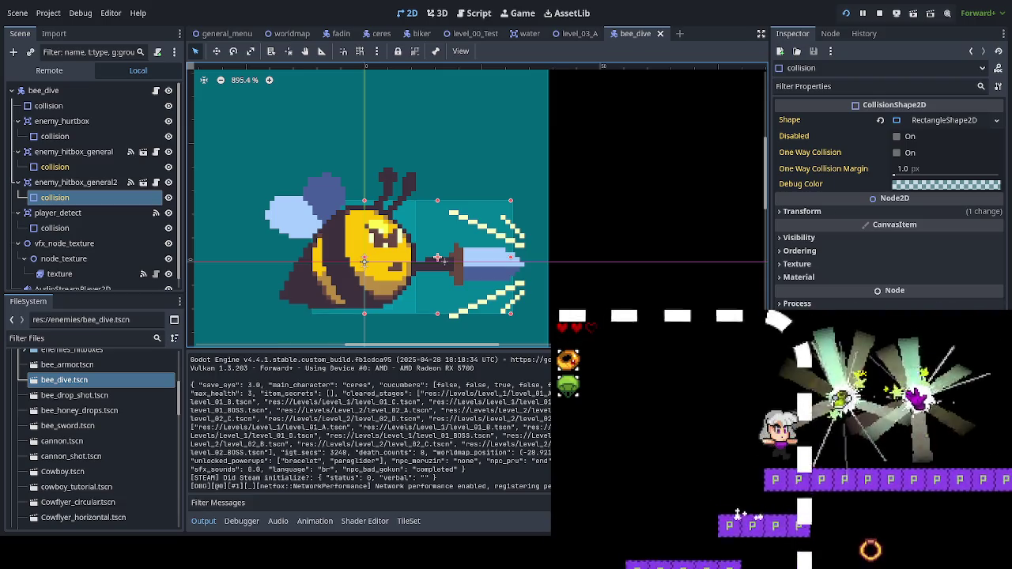
key(Left)
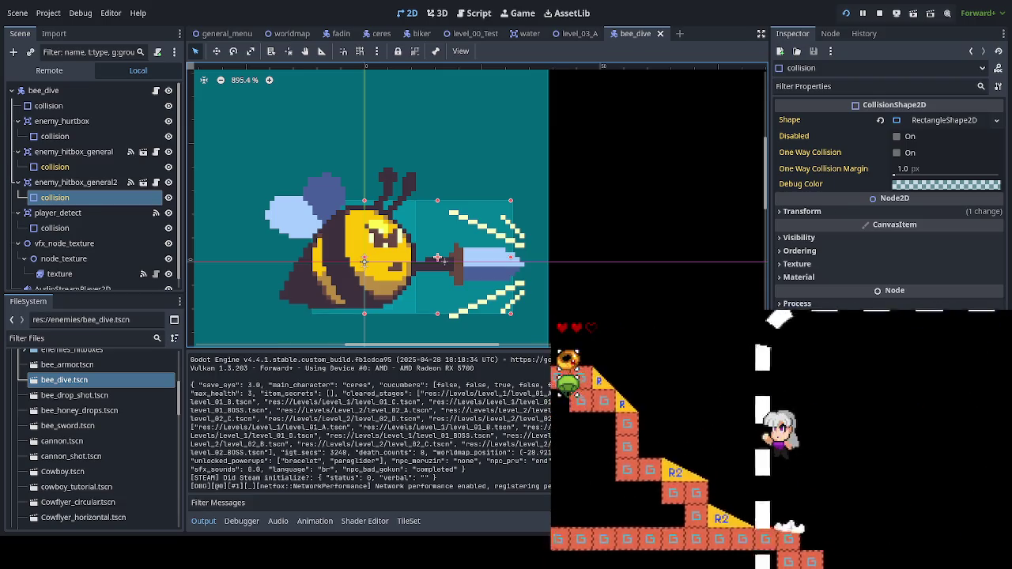
key(Right)
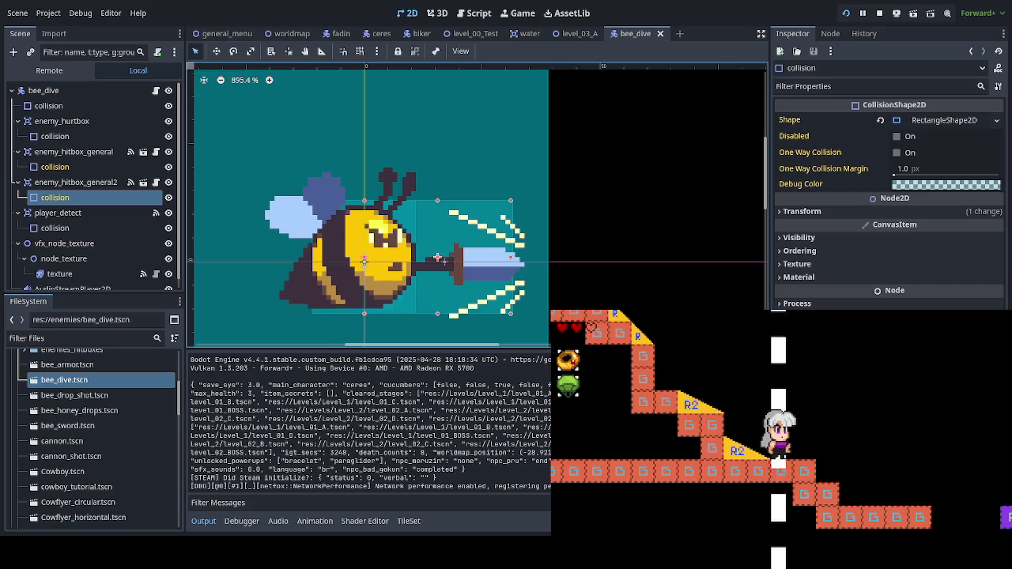
Dash into the bee enemy to defeat it, grab the ladder, and bounce off the frog to the next area
key(Right)
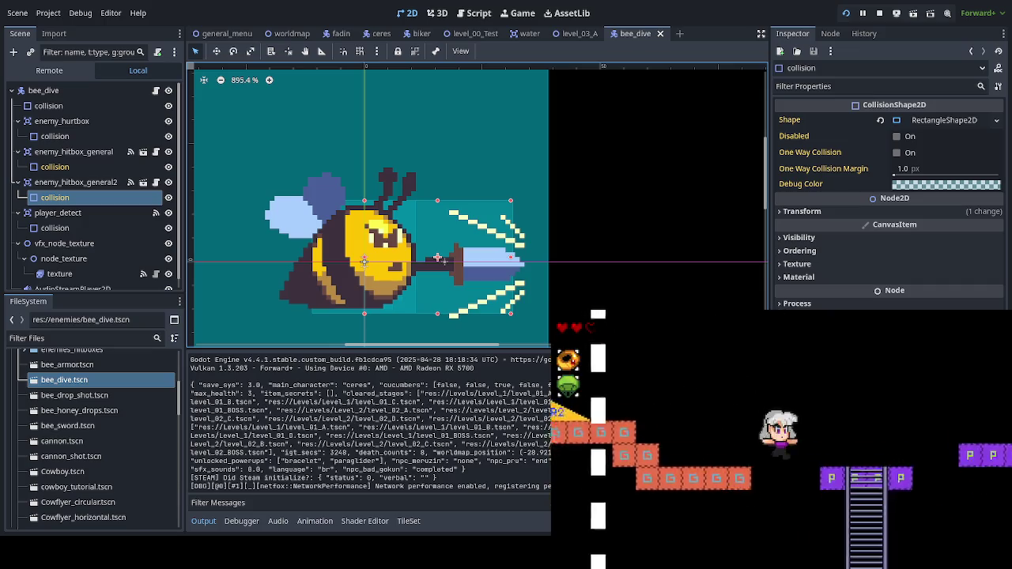
key(Right)
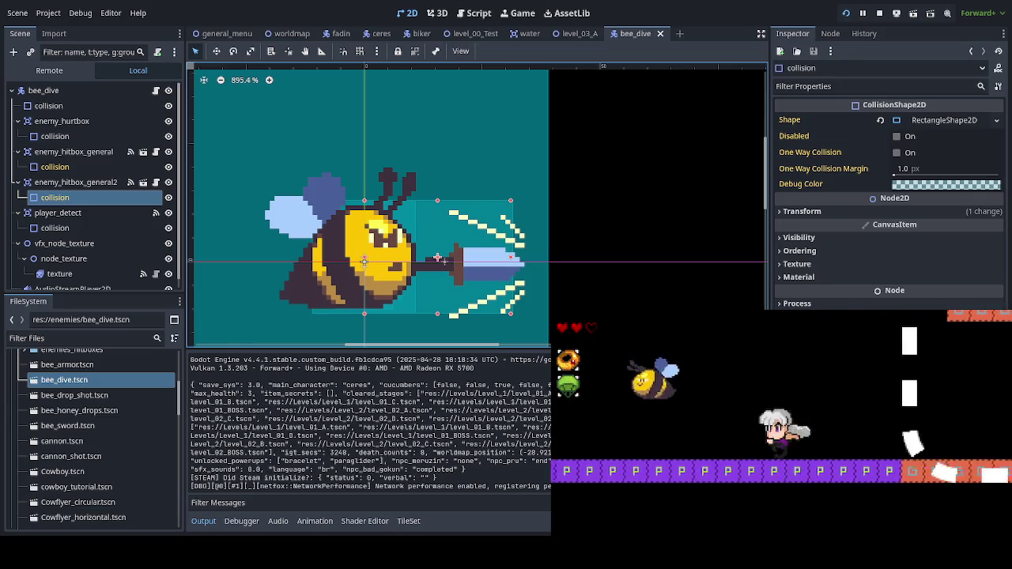
key(Right)
key(shift)
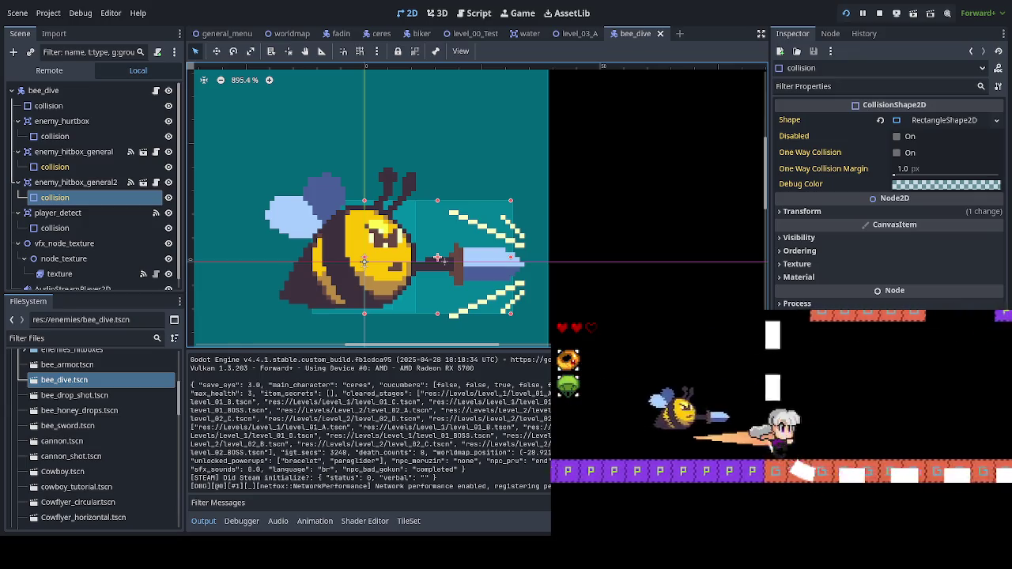
key(Right)
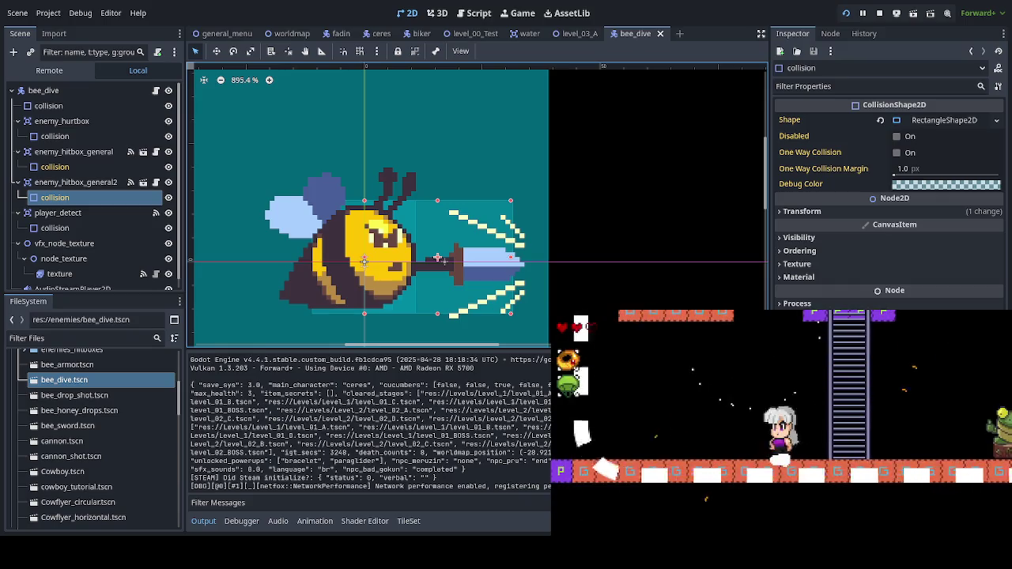
key(Right)
key(shift)
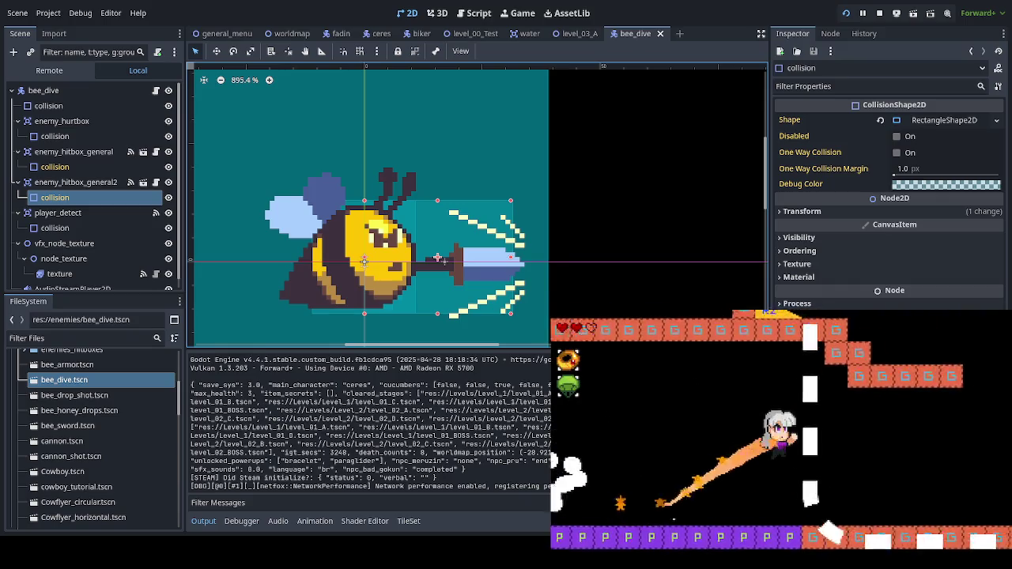
key(Up)
key(Right)
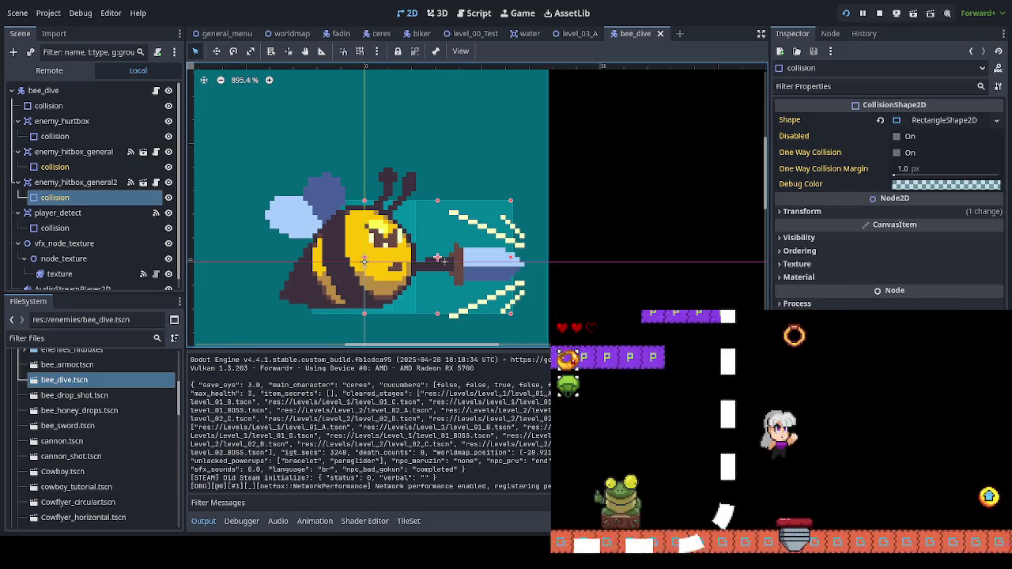
key(Right)
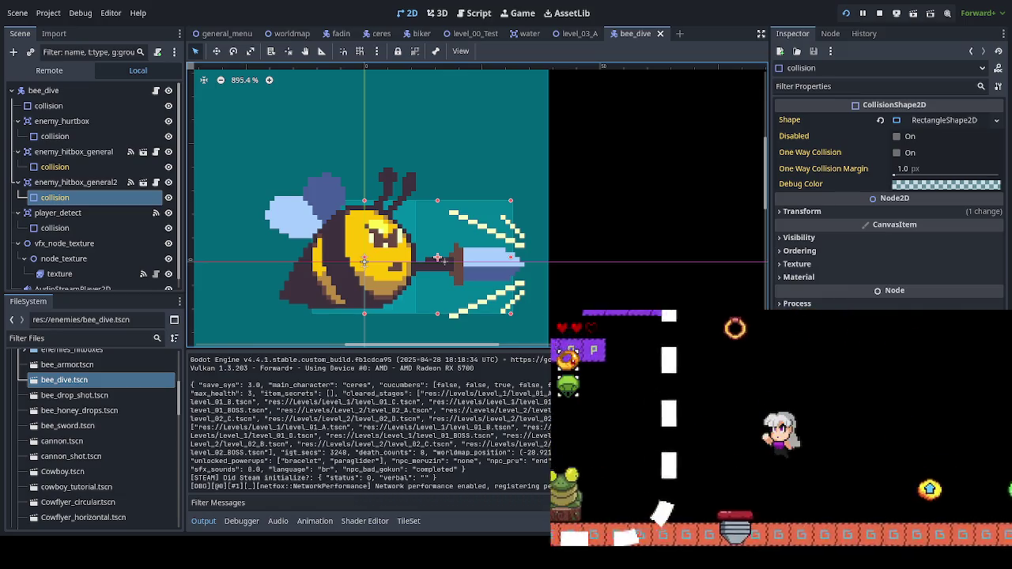
key(Right)
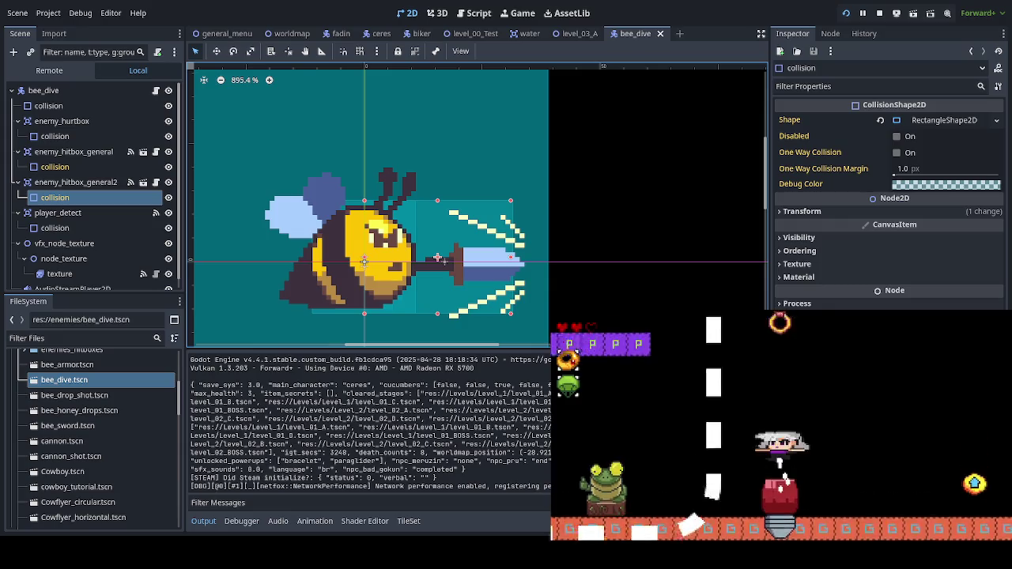
Jump and swing the sword across the purple platforms, then run left down to meet the bee
key(Left)
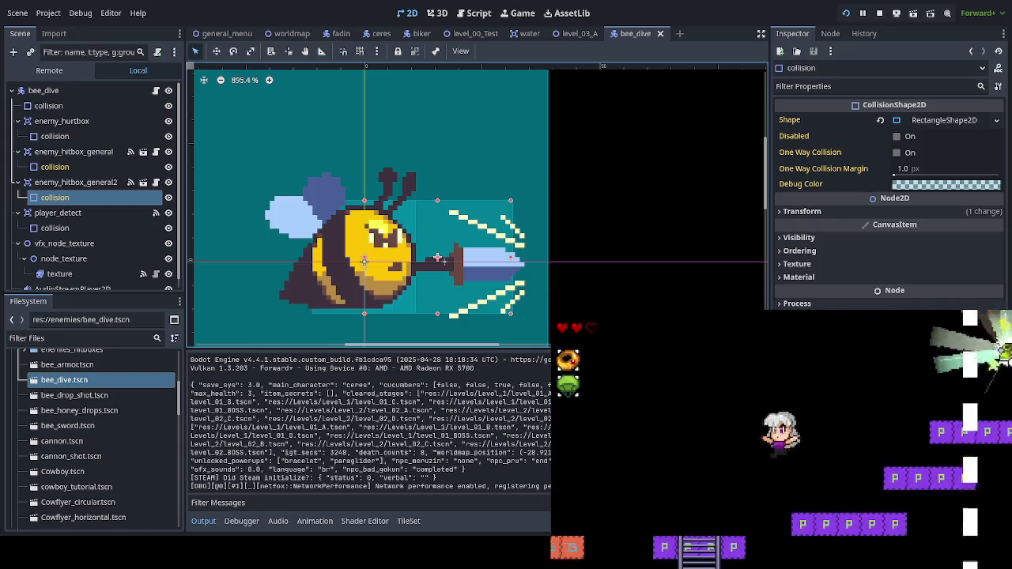
key(space)
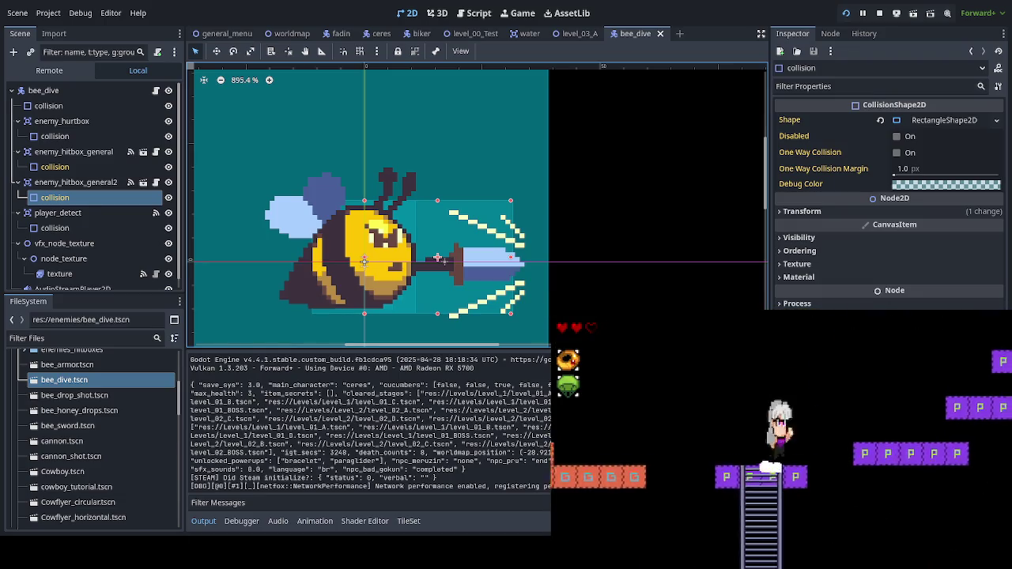
key(space)
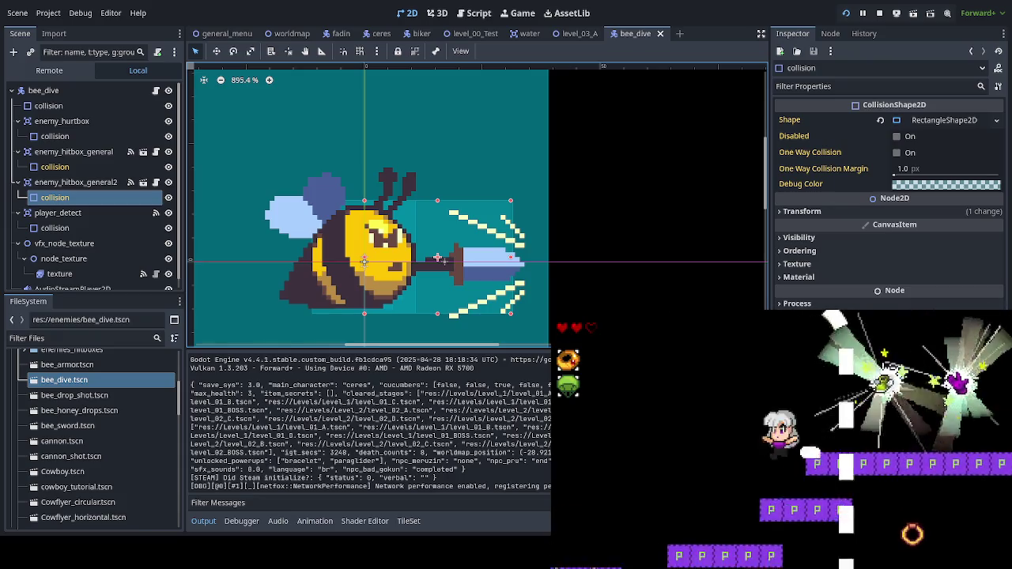
key(Left)
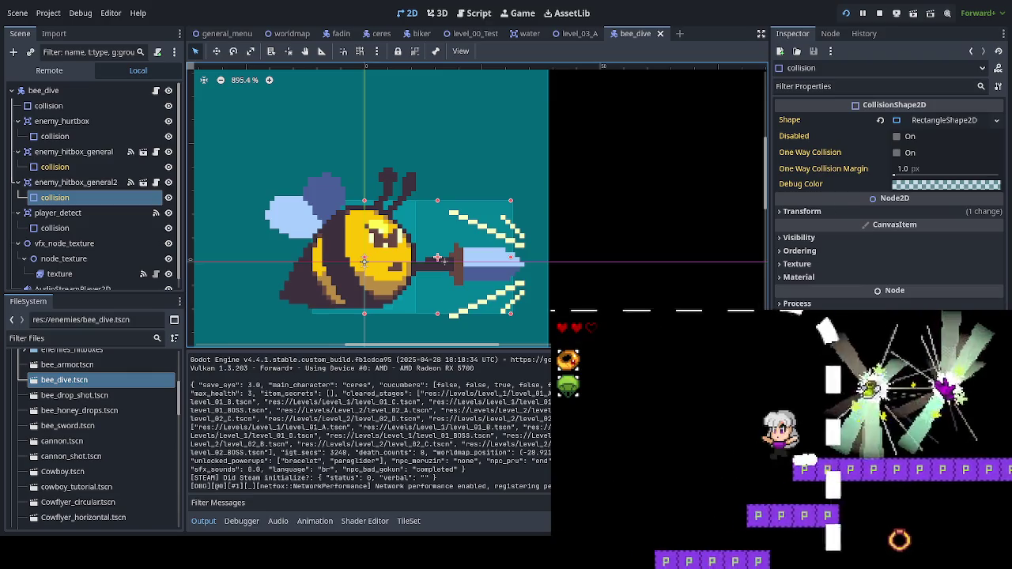
key(x)
key(Left)
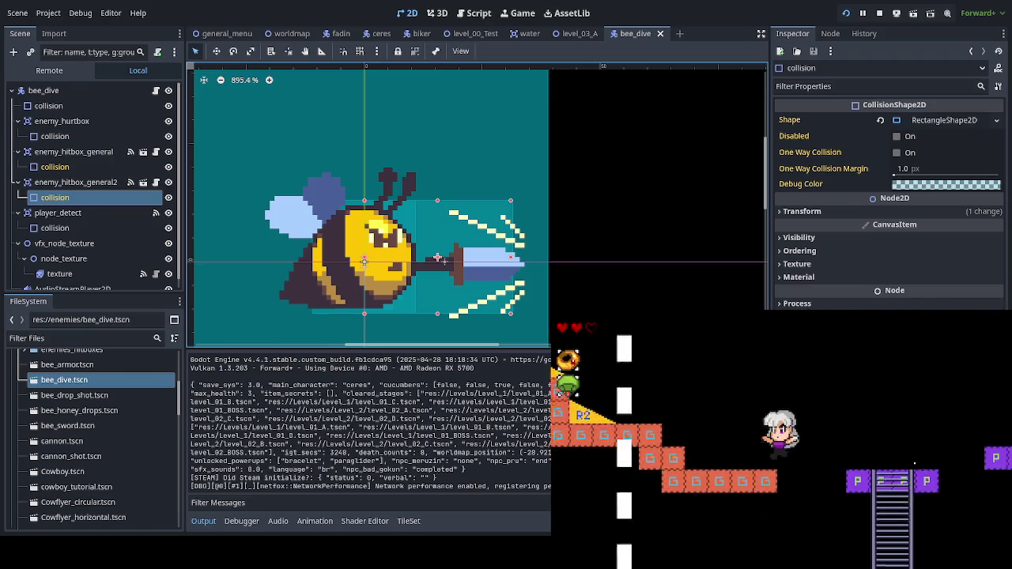
key(Right)
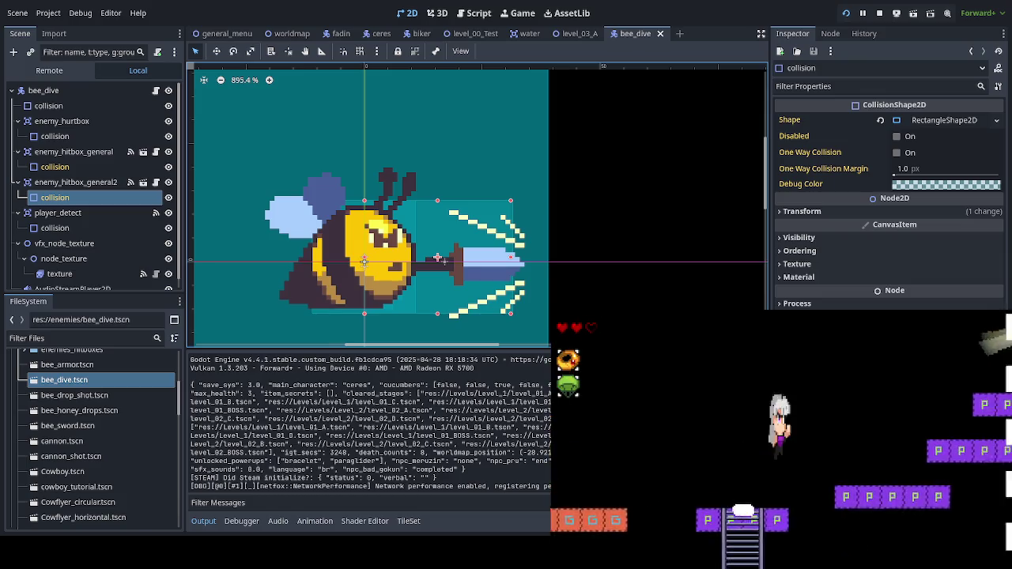
key(Right)
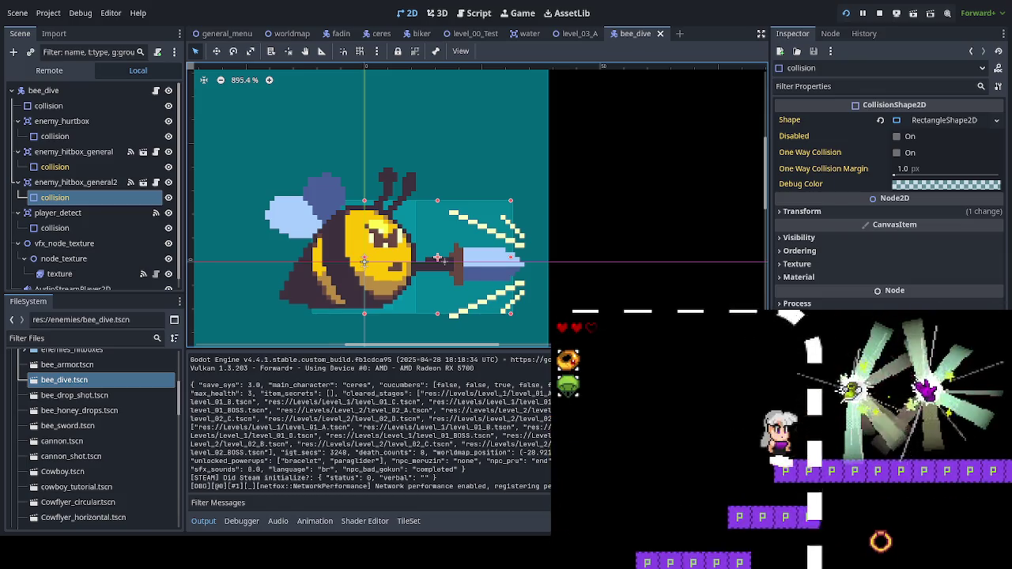
key(Left)
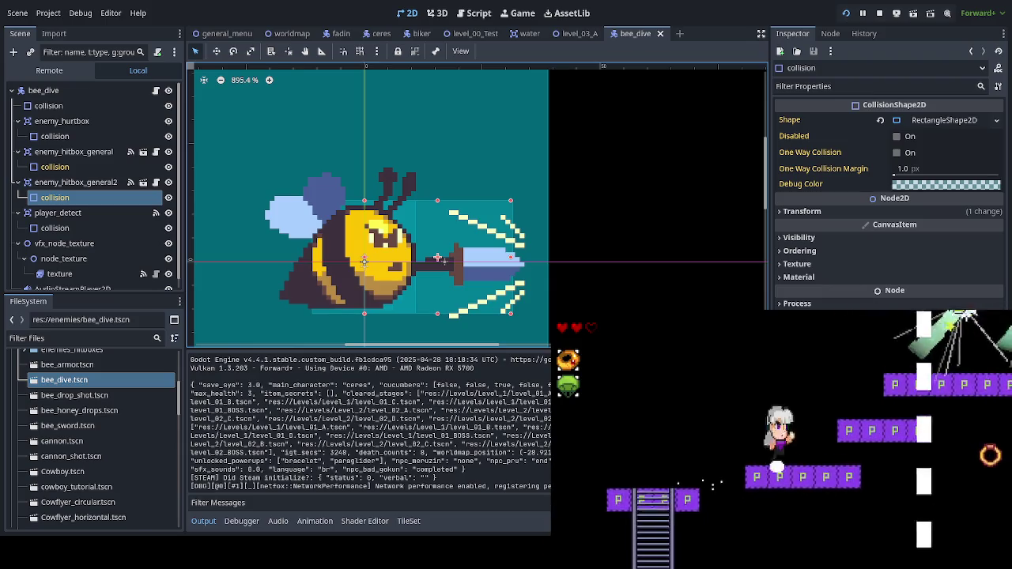
key(space)
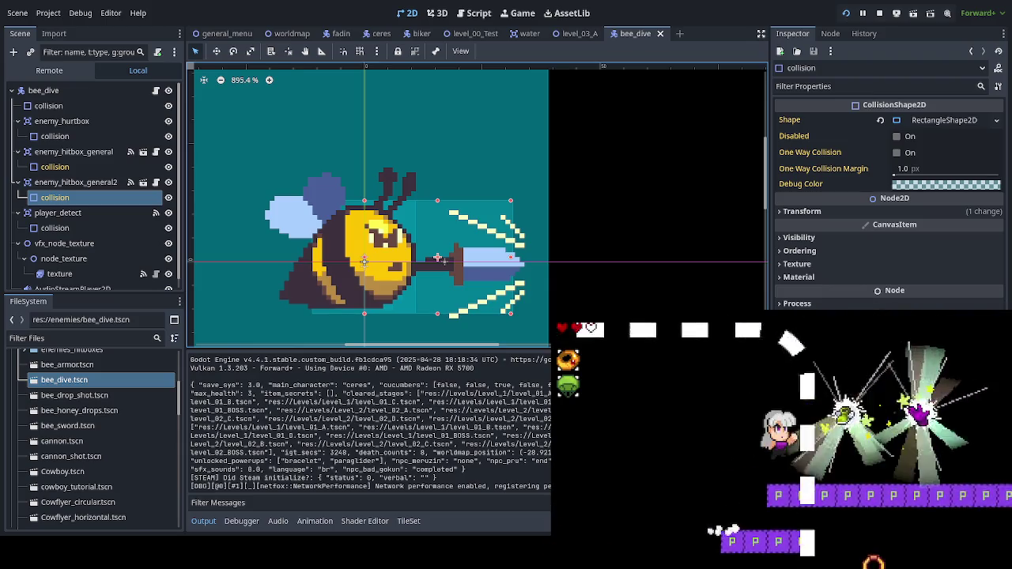
key(Left)
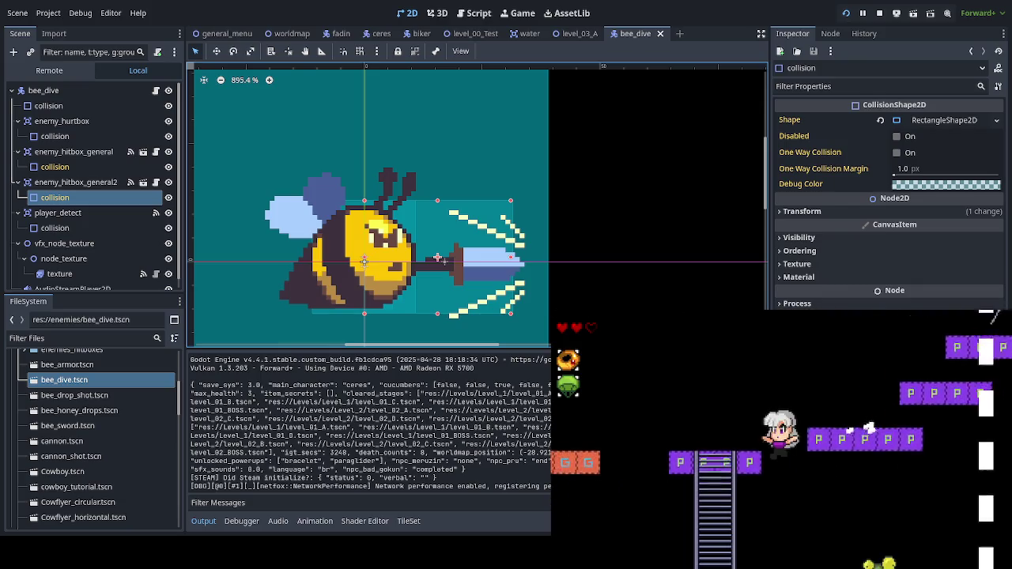
key(Left)
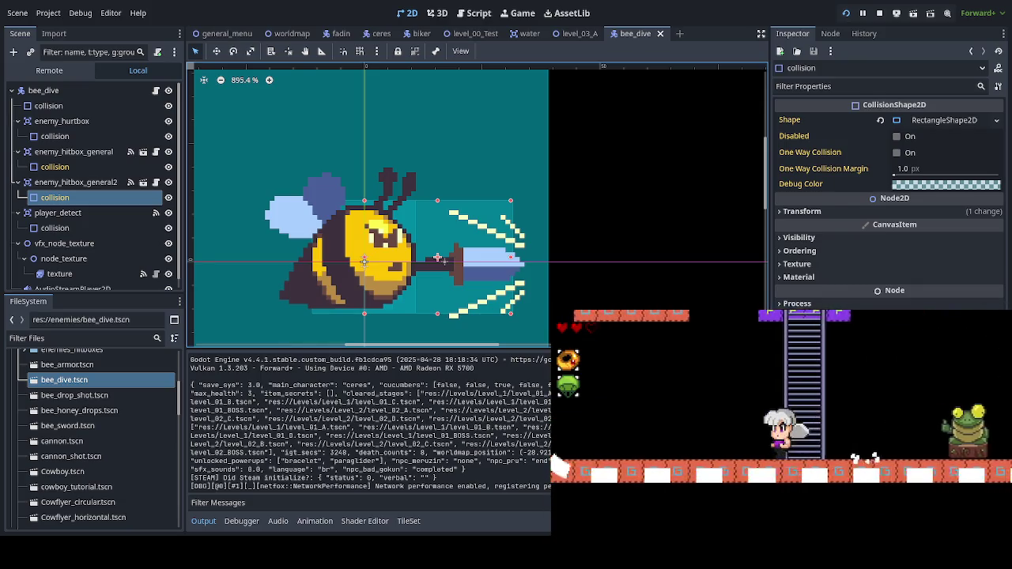
key(Left)
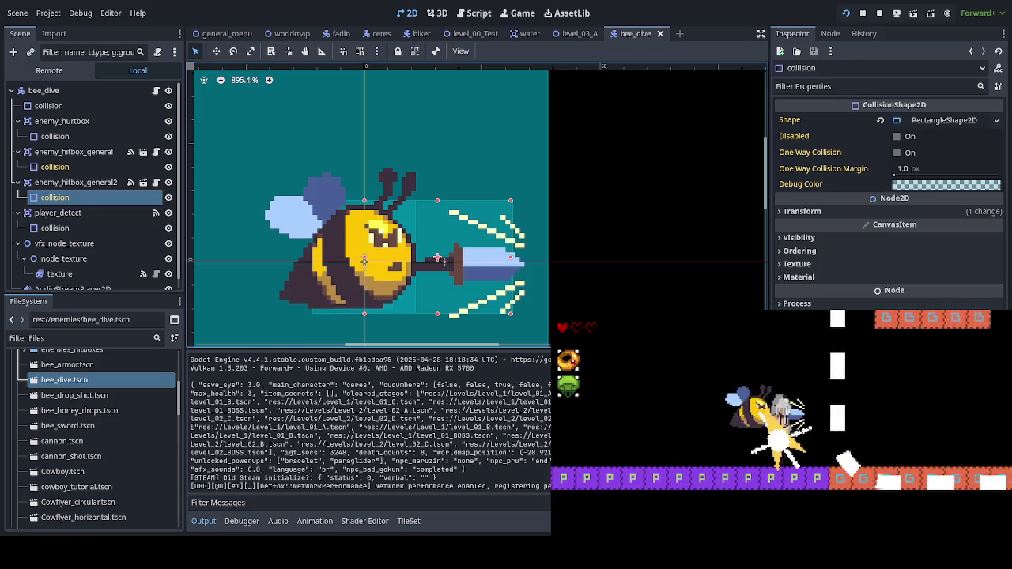
Move past the bee, climb and jump off the ladder, then run left along the floor
key(Right)
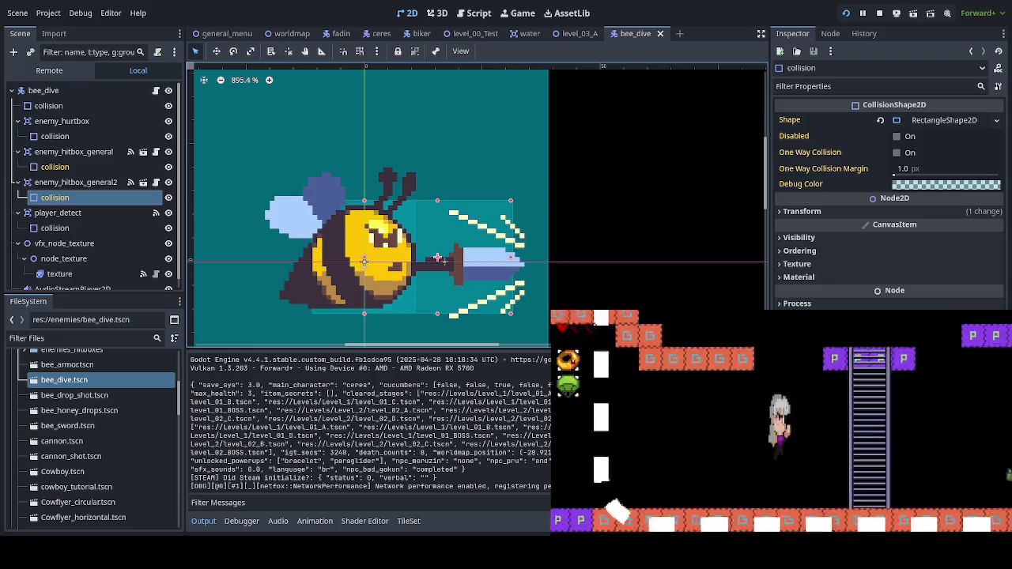
key(Right)
key(Up)
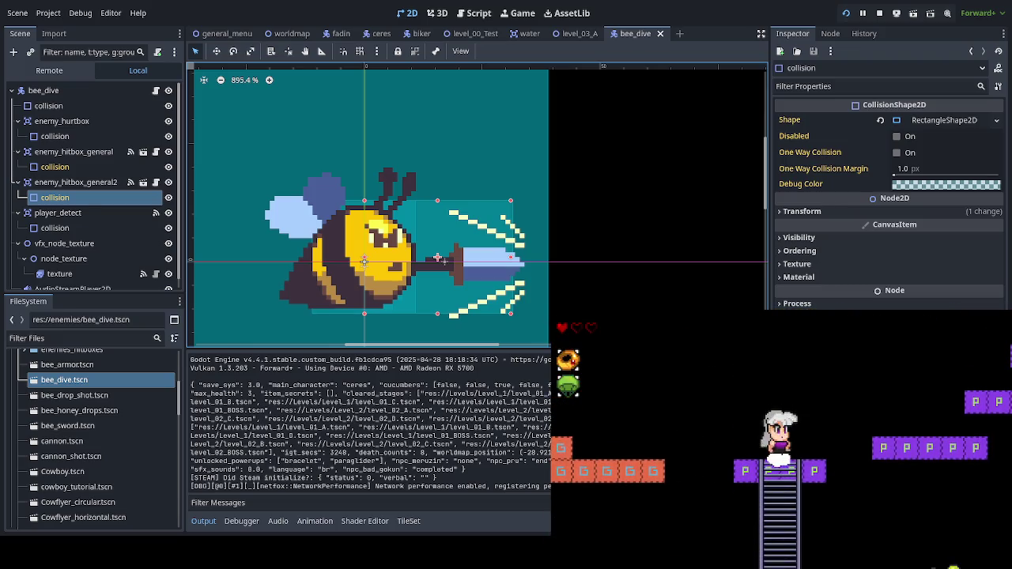
key(space)
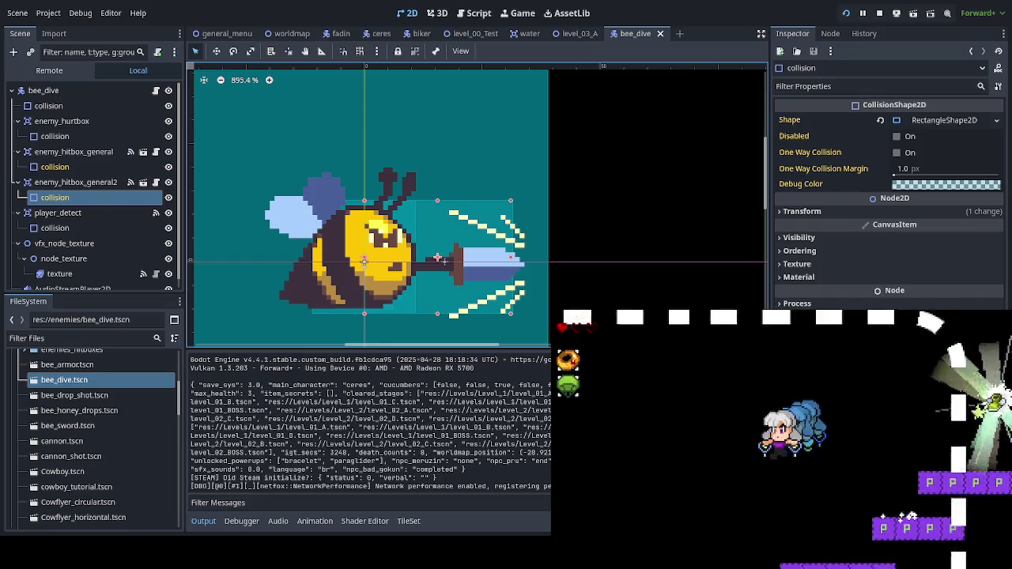
key(Right)
key(Left)
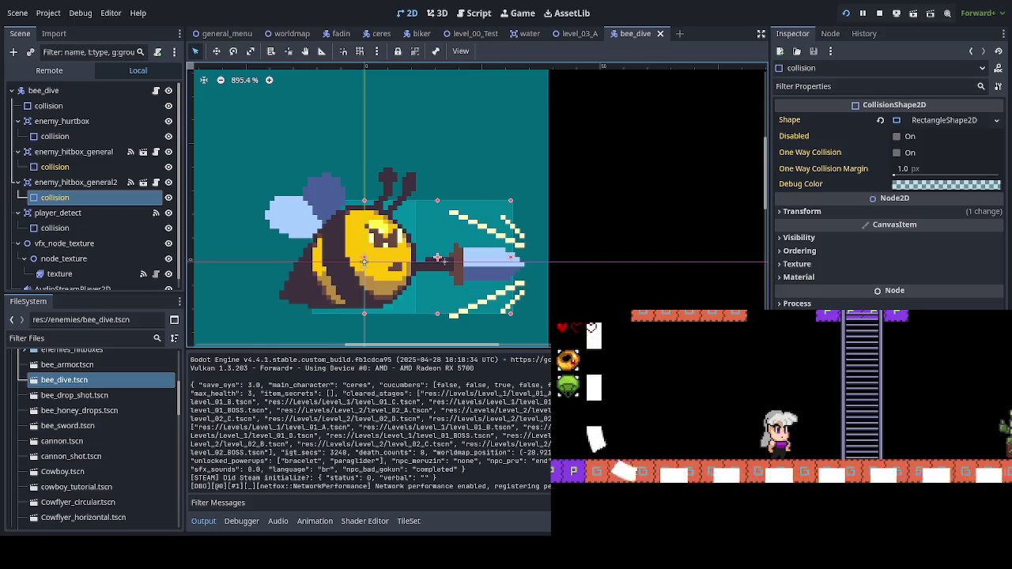
key(Left)
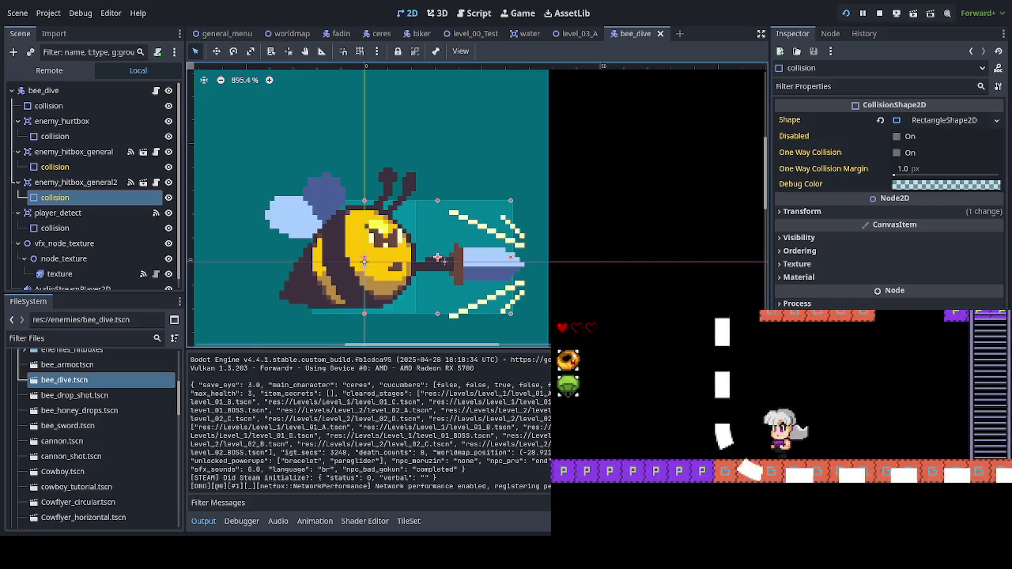
key(Left)
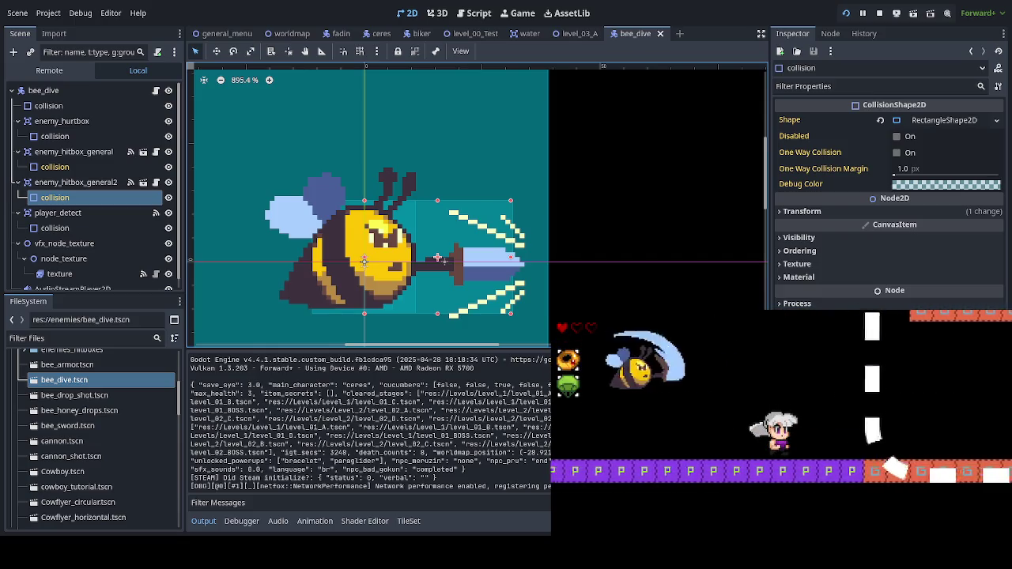
Dash back and forth past the ladder and frog while the bee dives at the character
key(Right)
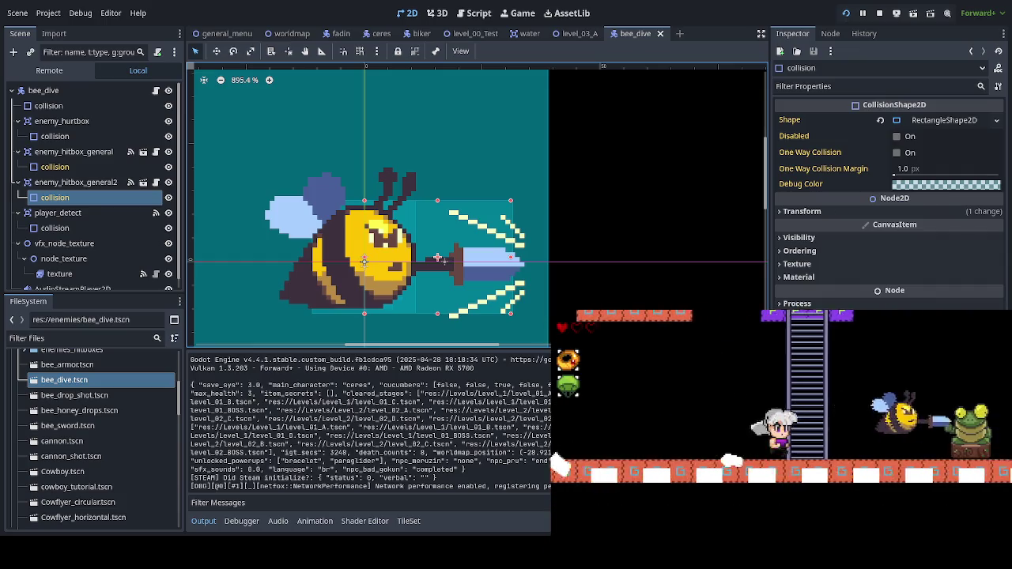
key(Right)
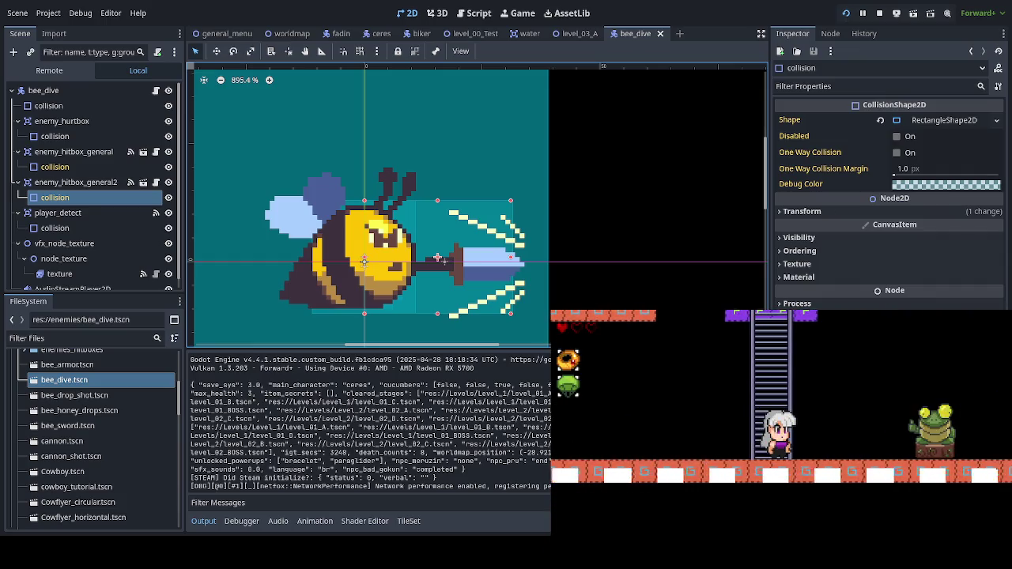
key(Left)
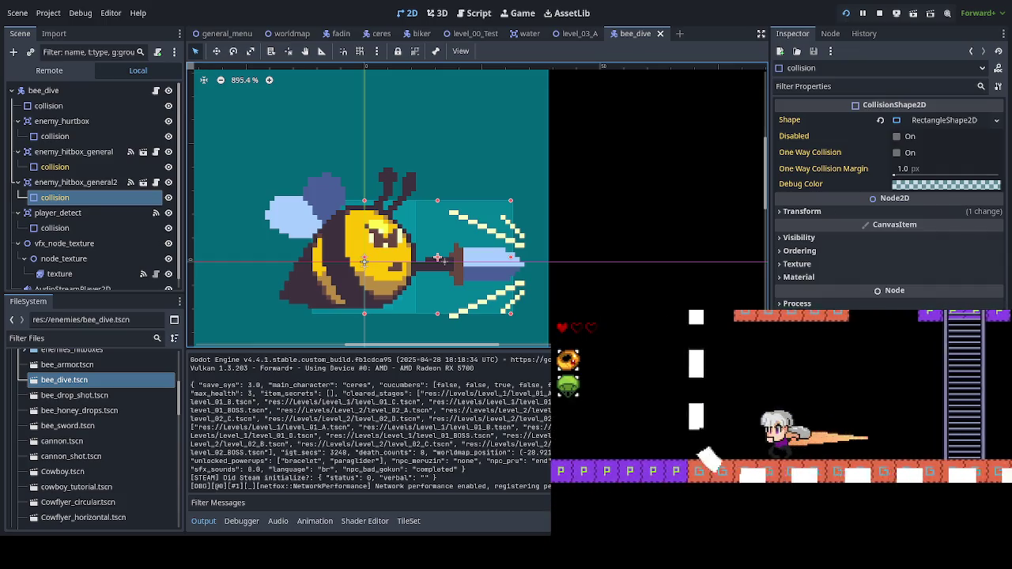
key(Right)
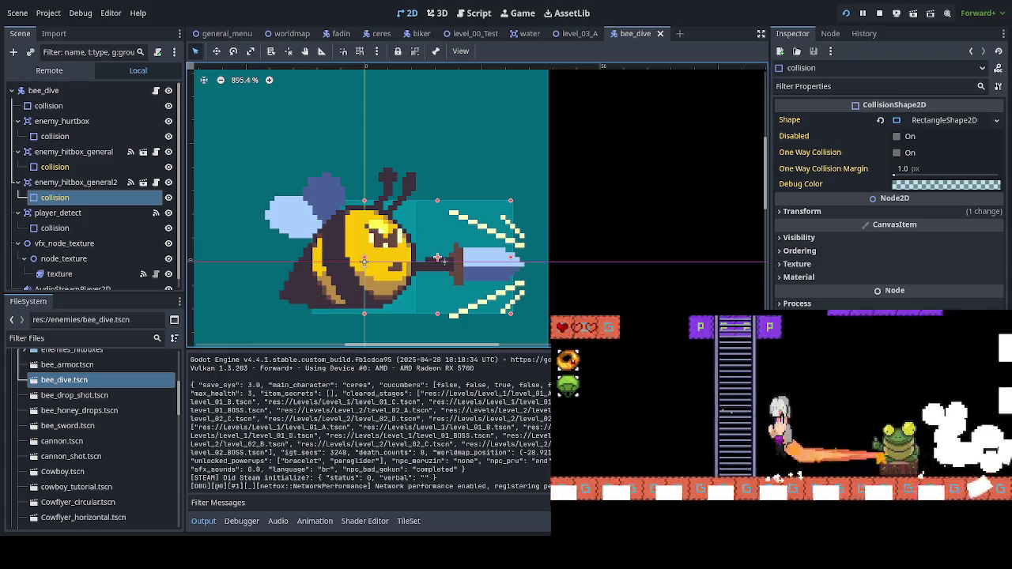
key(Right)
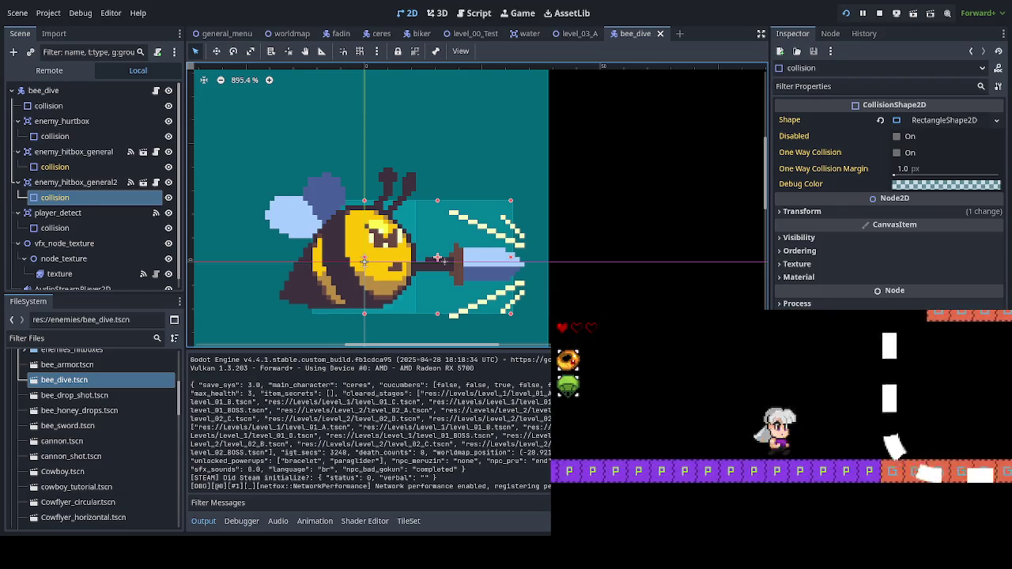
key(Left)
key(Right)
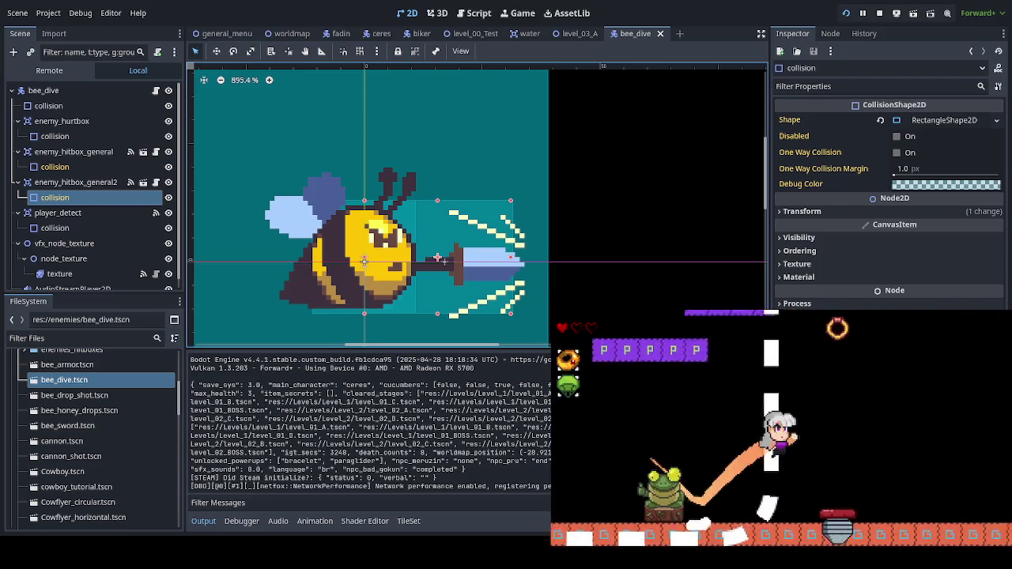
key(Left)
key(Left)
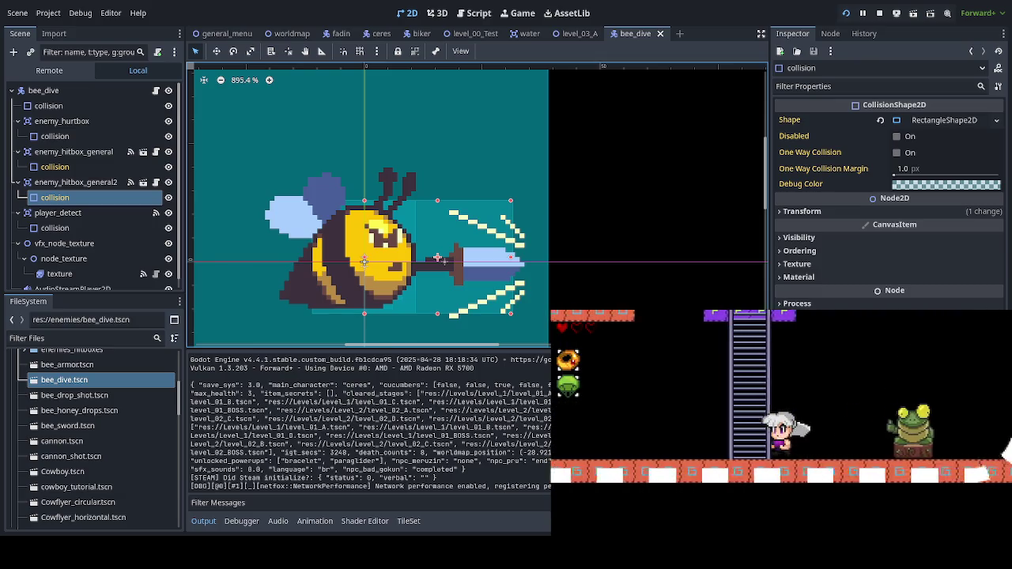
key(Left)
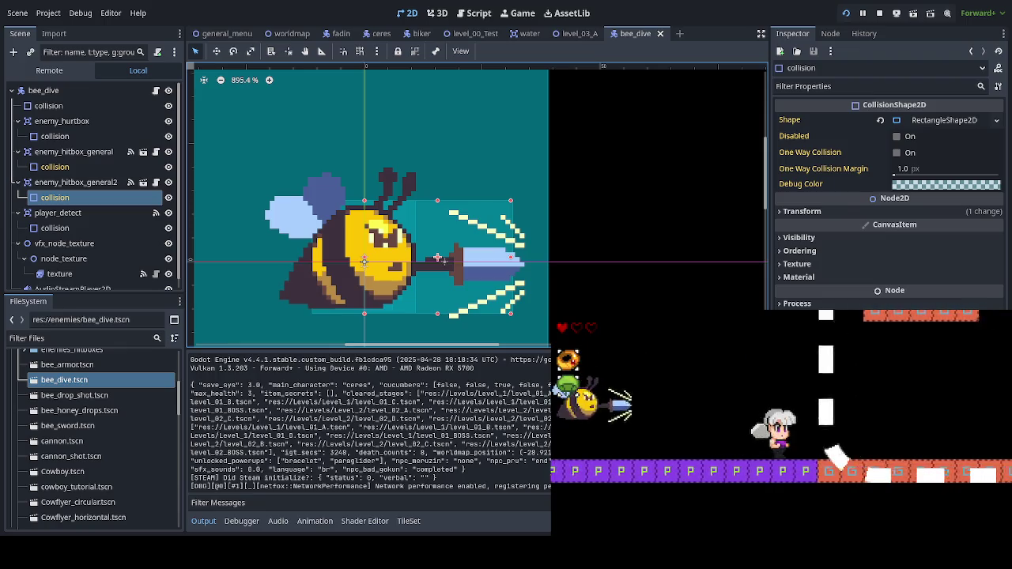
key(Right)
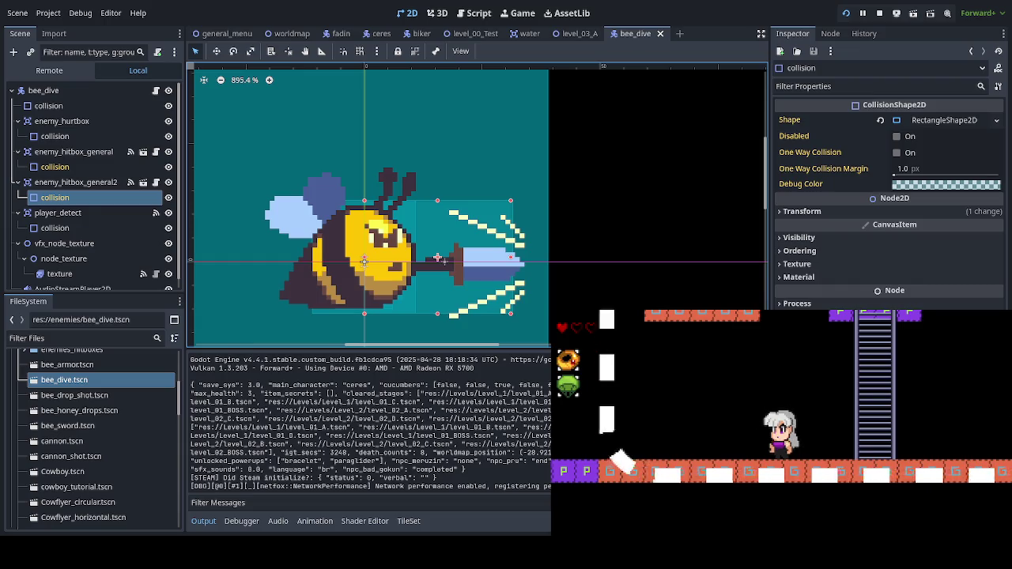
Climb the ladder to the upper purple platforms and attack the enemies there
key(Right)
key(Up)
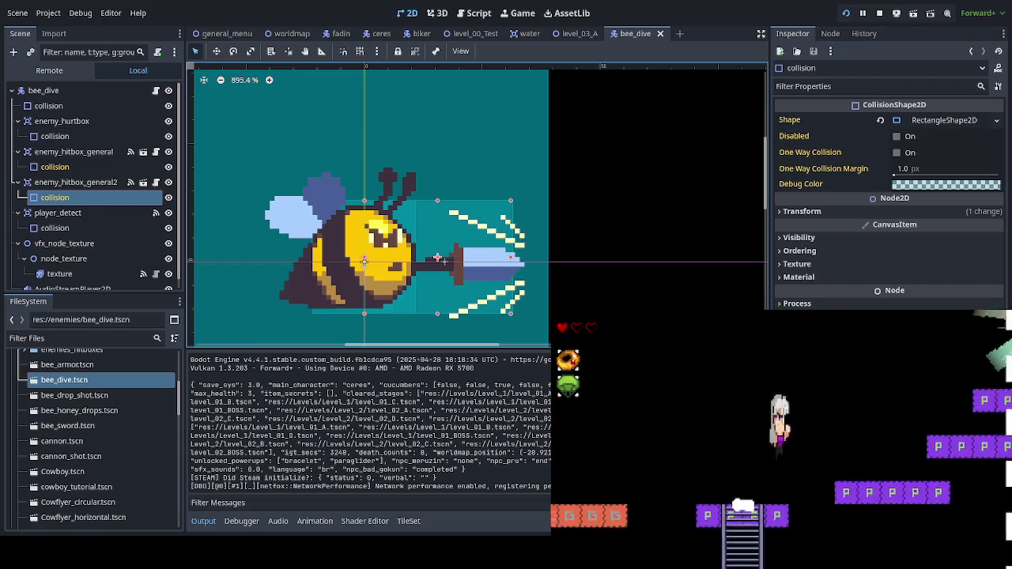
key(Up)
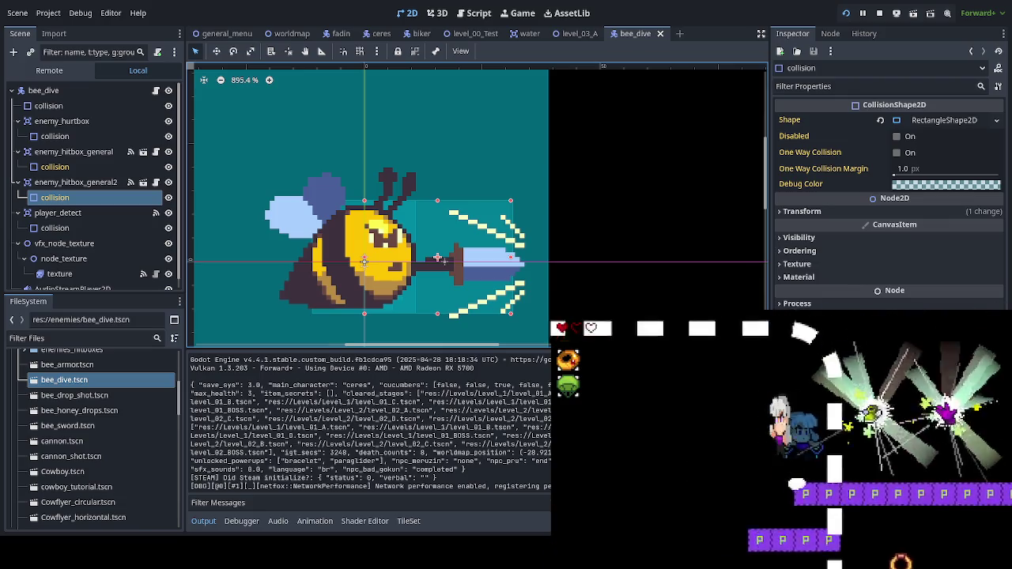
key(Up)
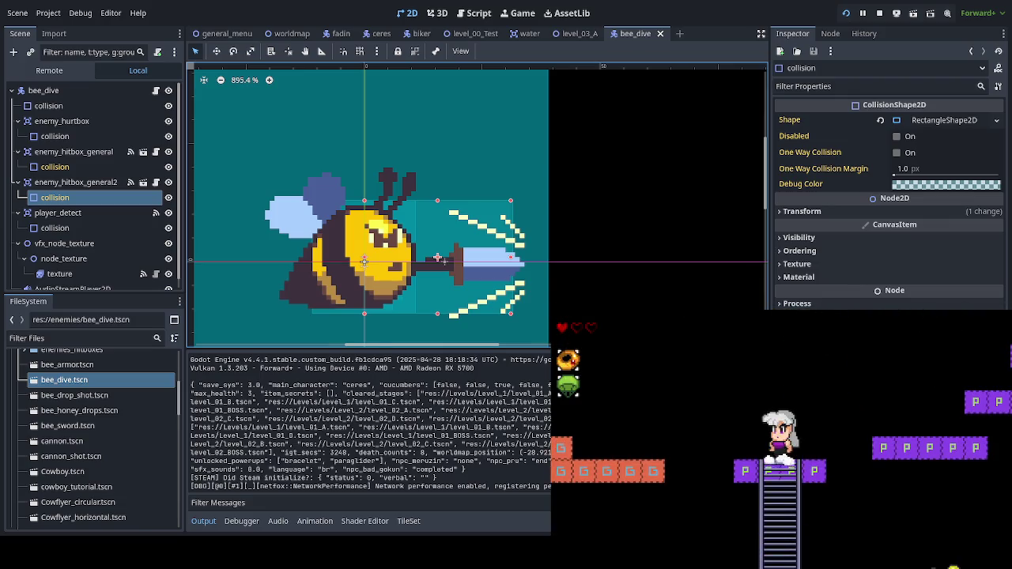
key(Right)
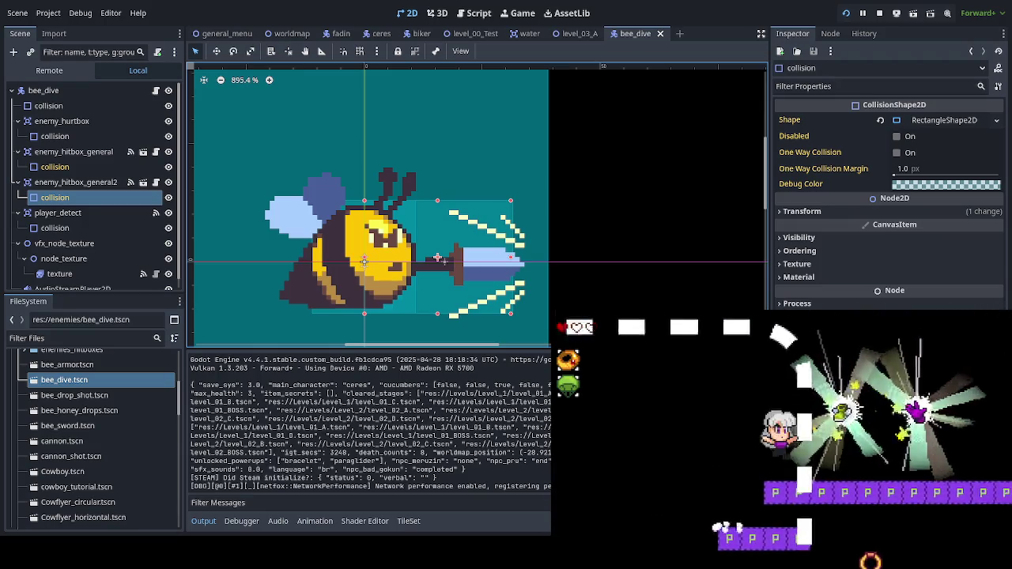
key(Right)
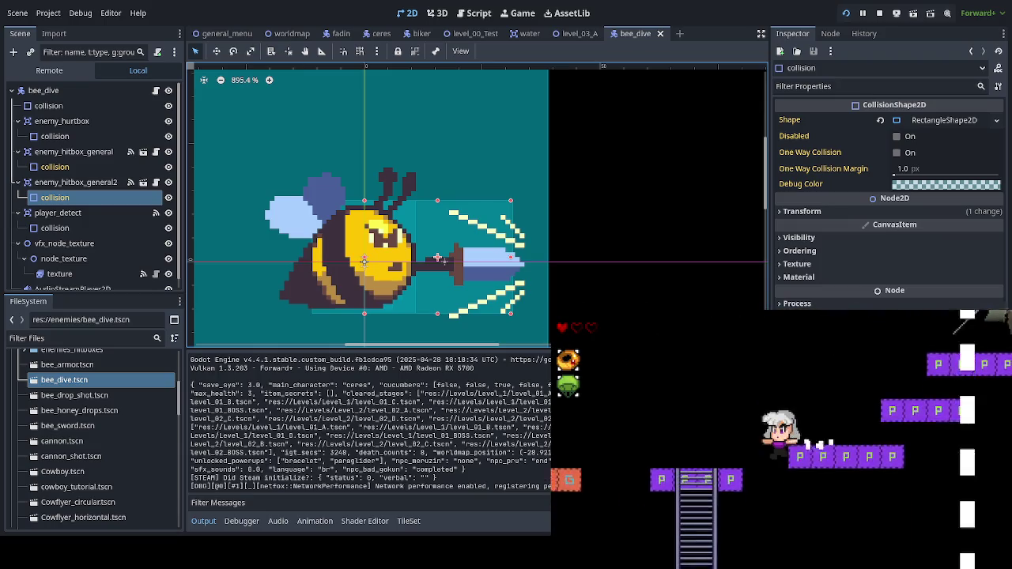
key(Up)
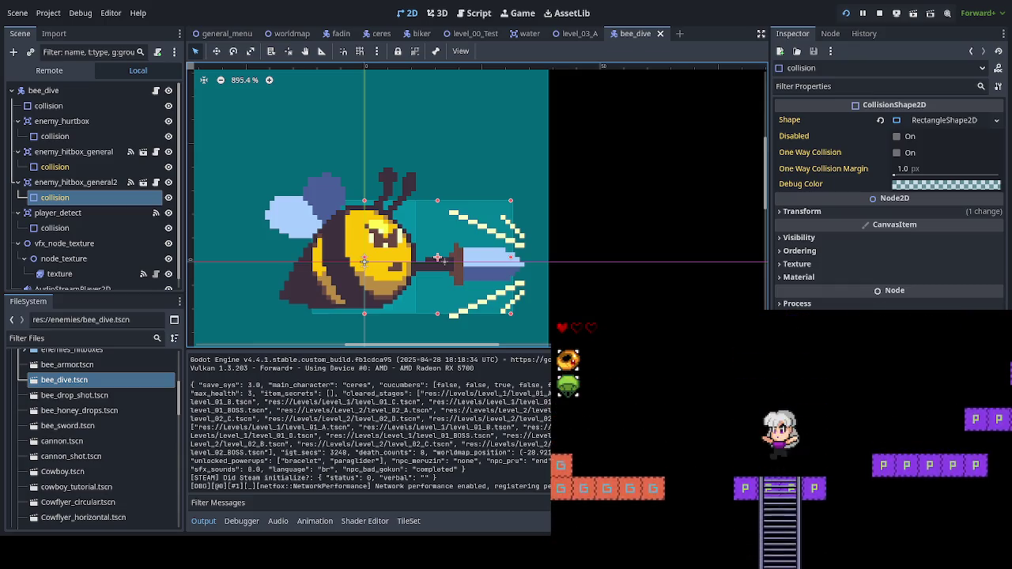
key(Down)
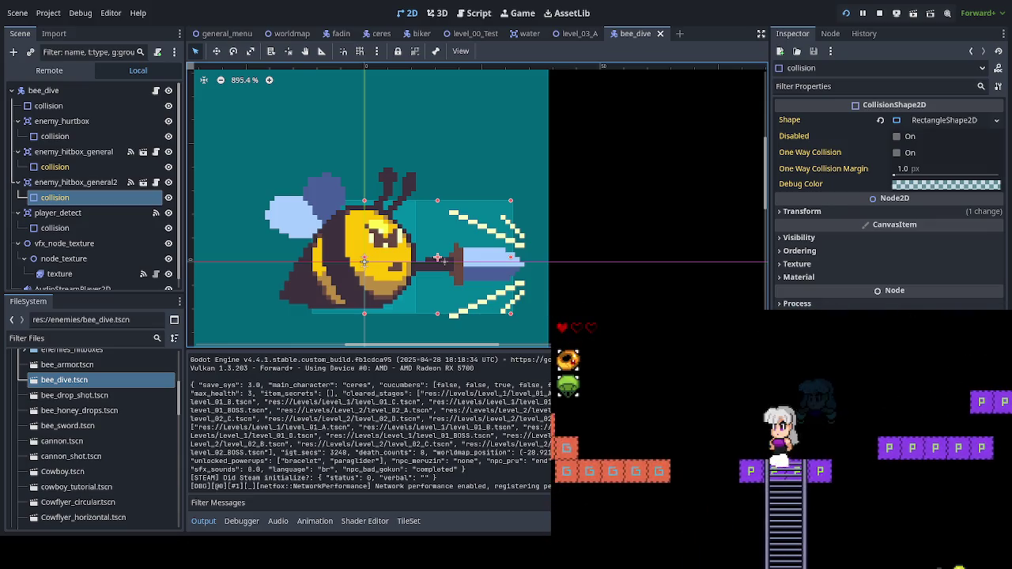
key(Right)
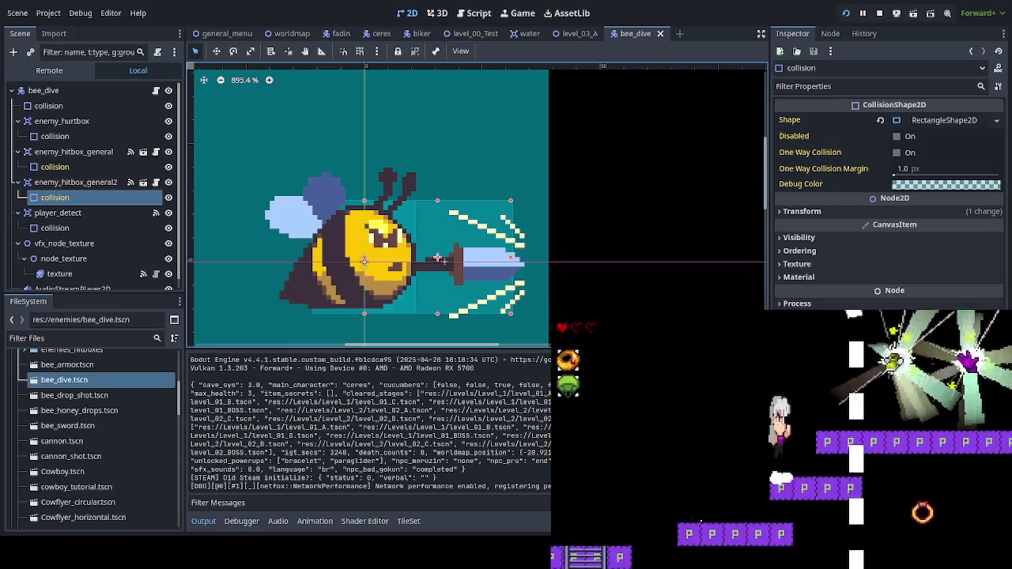
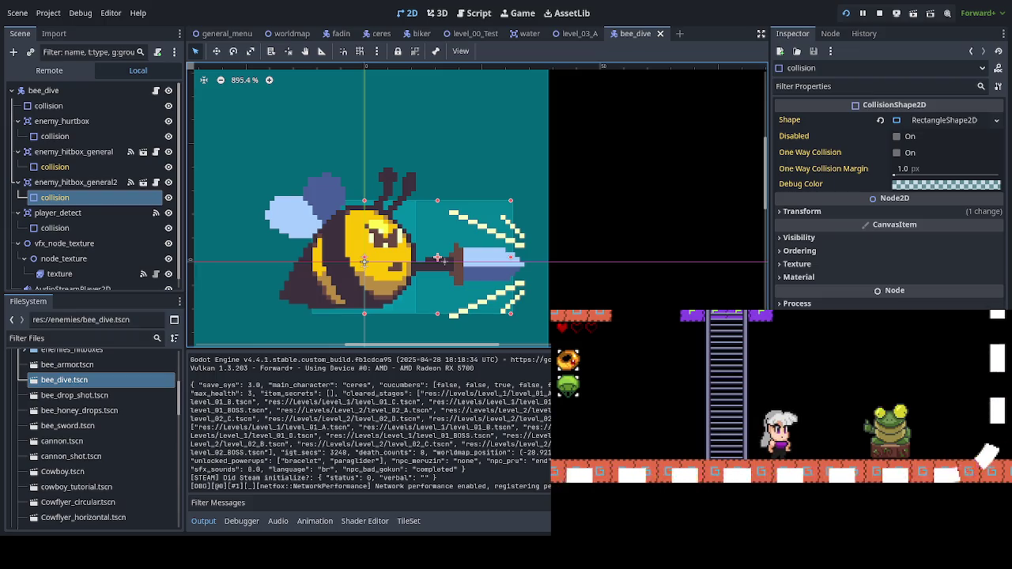
Deselect the bee's hitbox collision shape so the Inspector shows no node properties
click(604, 250)
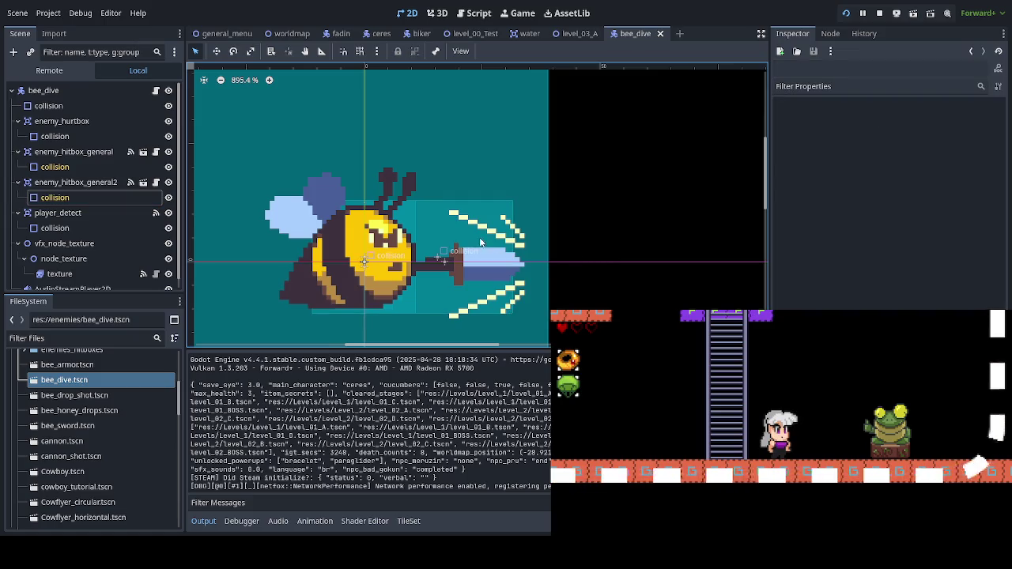
Open bee_dive.gd, read through dive_enemy's direction logic, and enlarge the code area
click(156, 90)
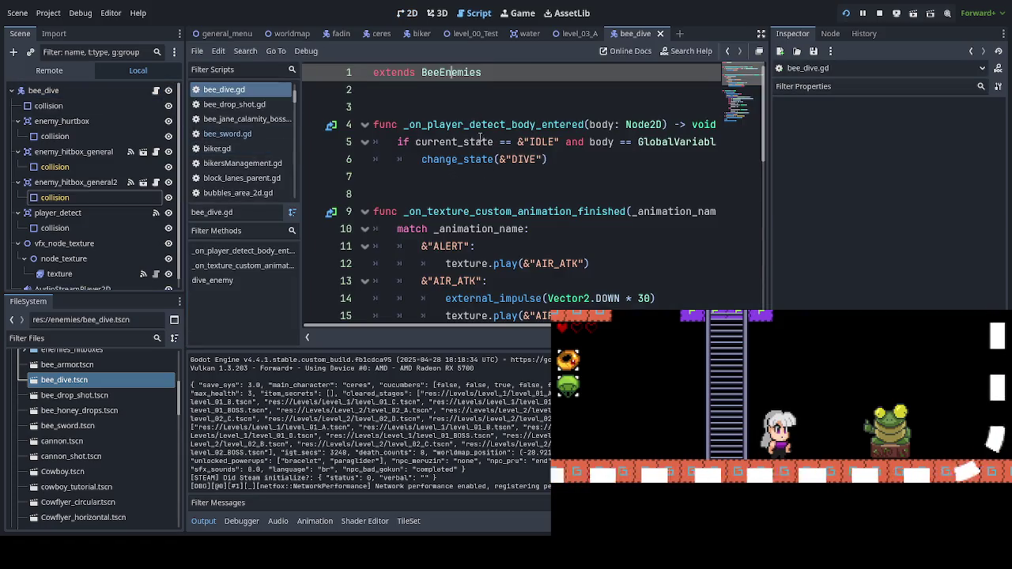
scroll(611, 205, down, 1)
scroll(611, 205, down, 7)
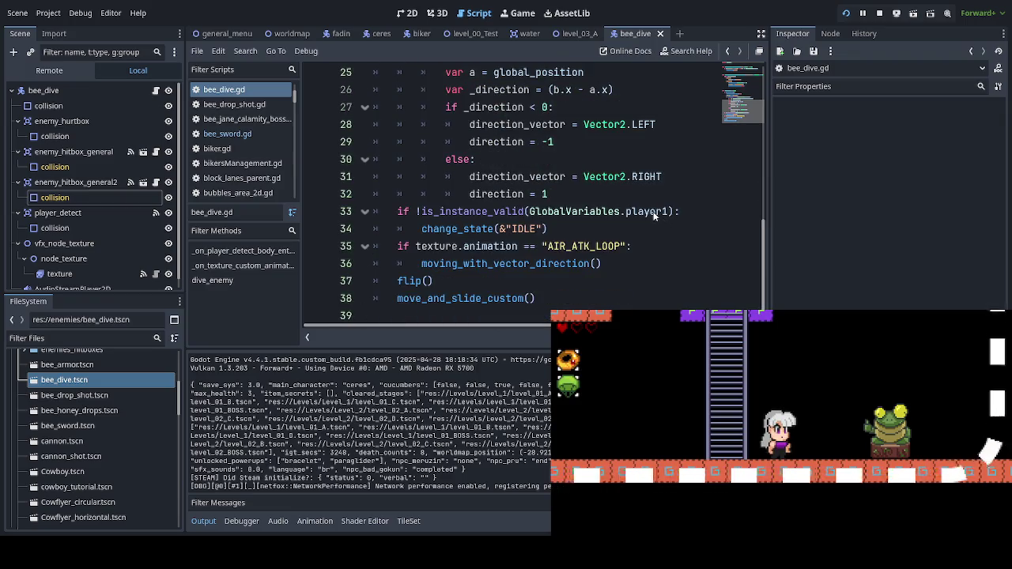
scroll(638, 202, down, 1)
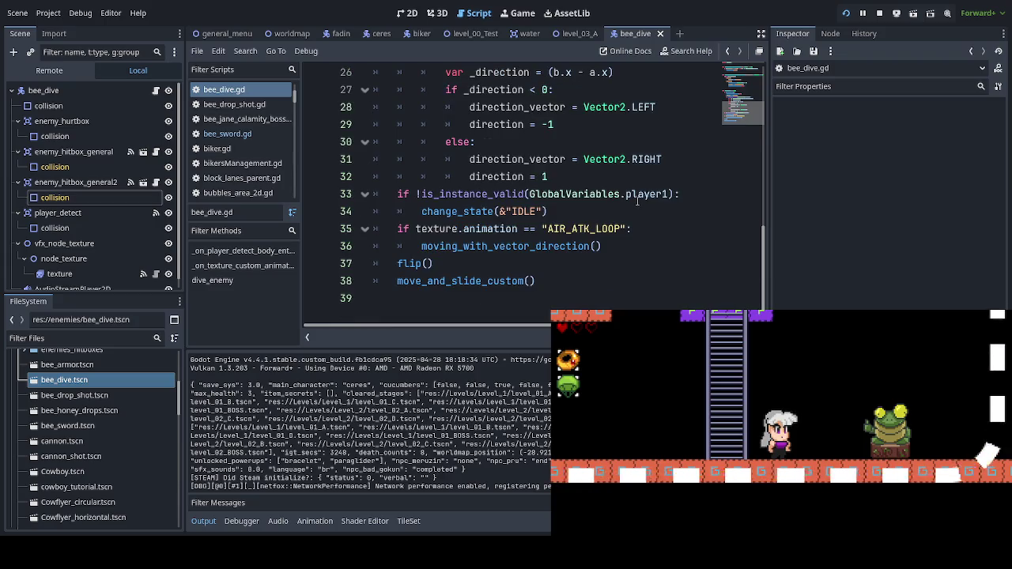
scroll(637, 202, up, 3)
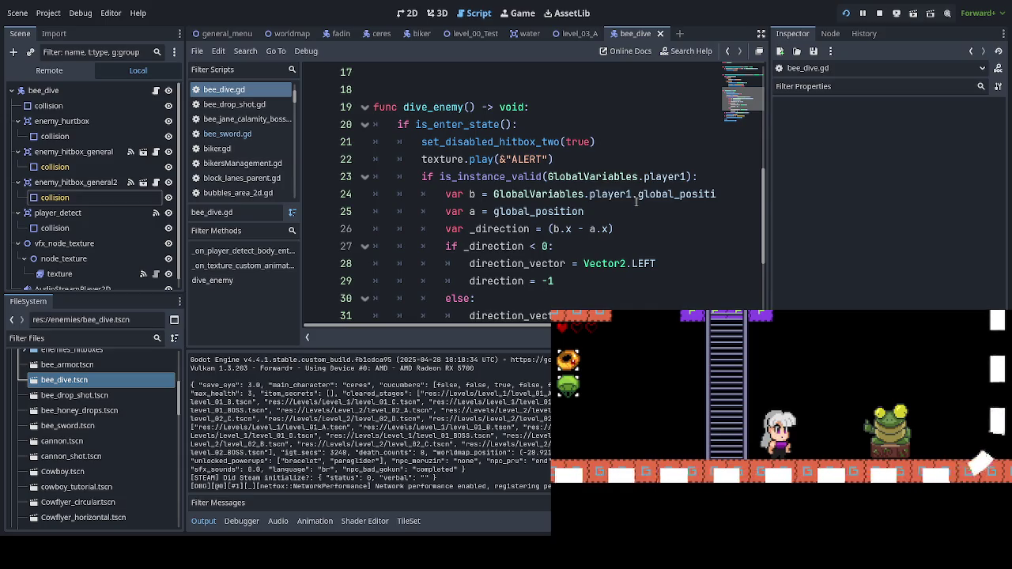
scroll(636, 202, down, 2)
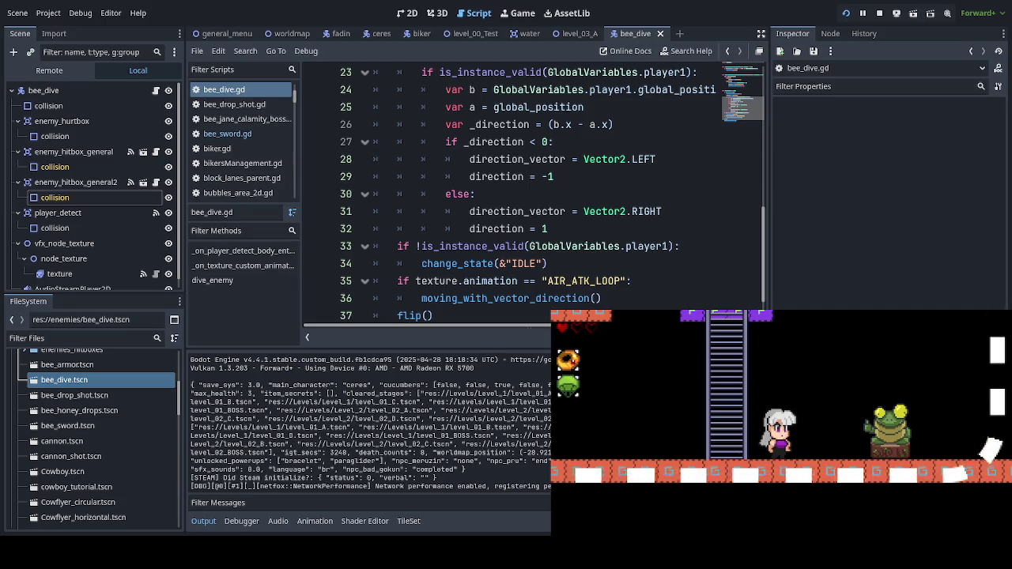
drag(477, 350, 477, 396)
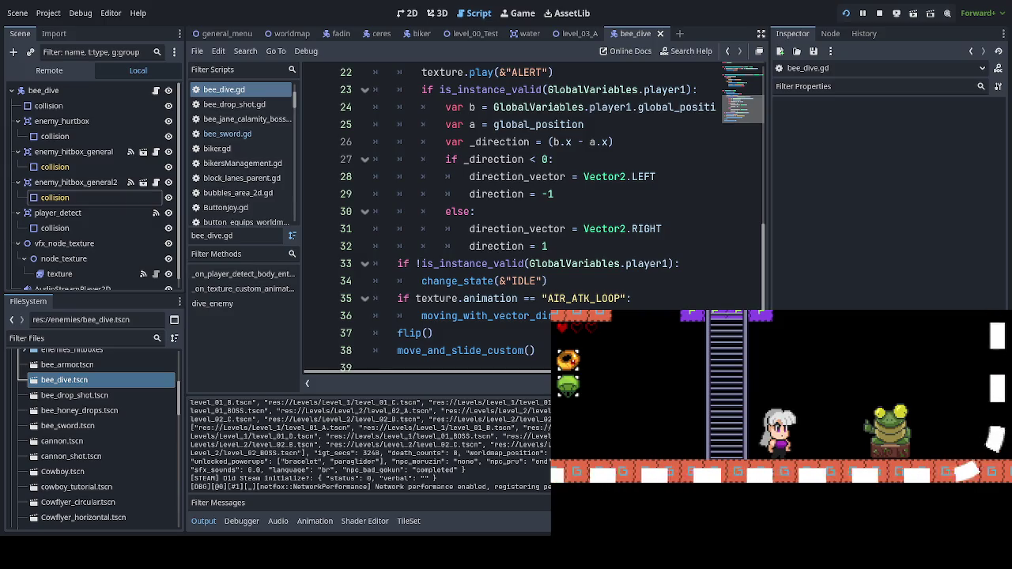
Run right, drop into the water, and swim in a bubble to the block wall
key(Right)
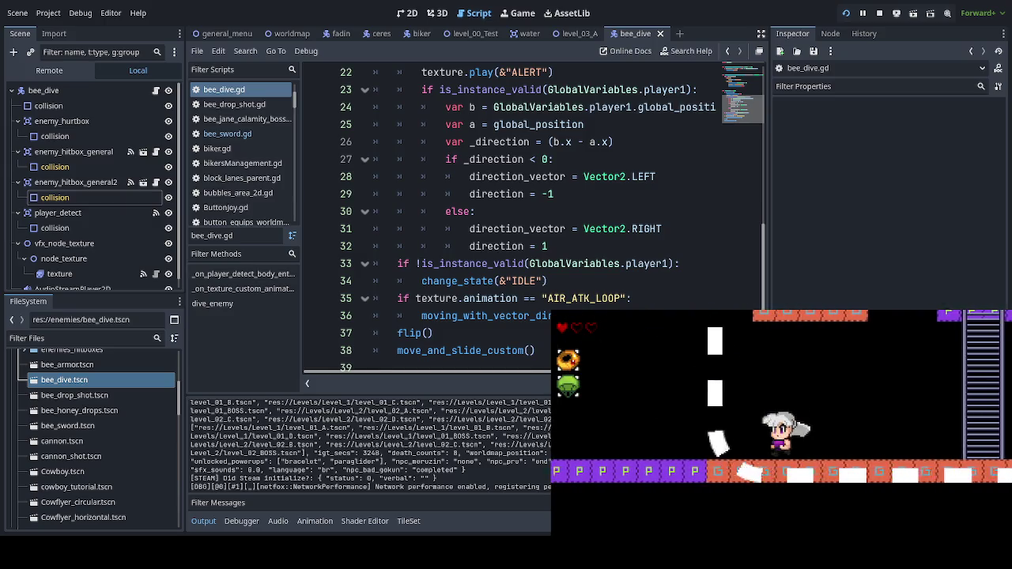
key(Left)
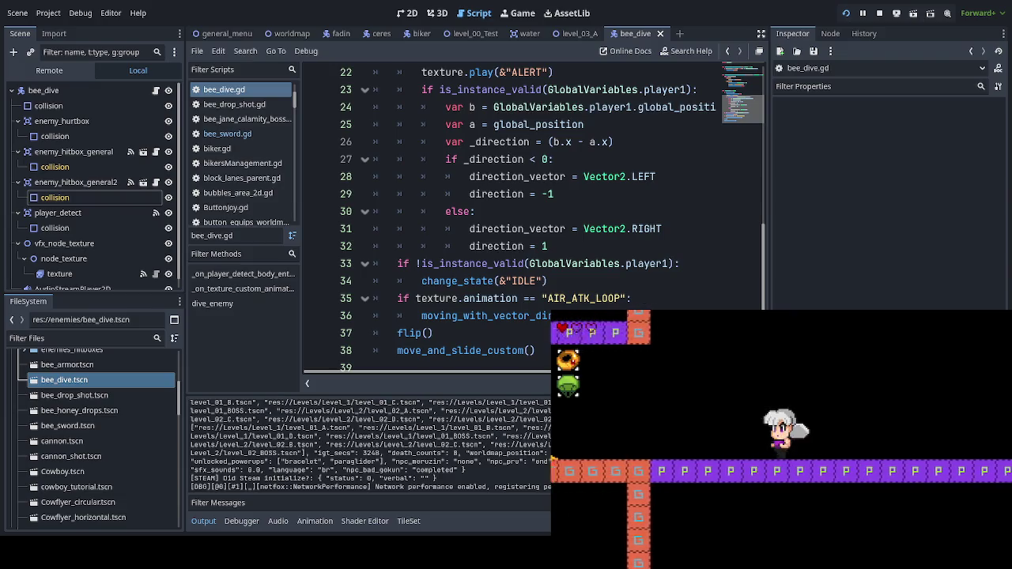
key(Left)
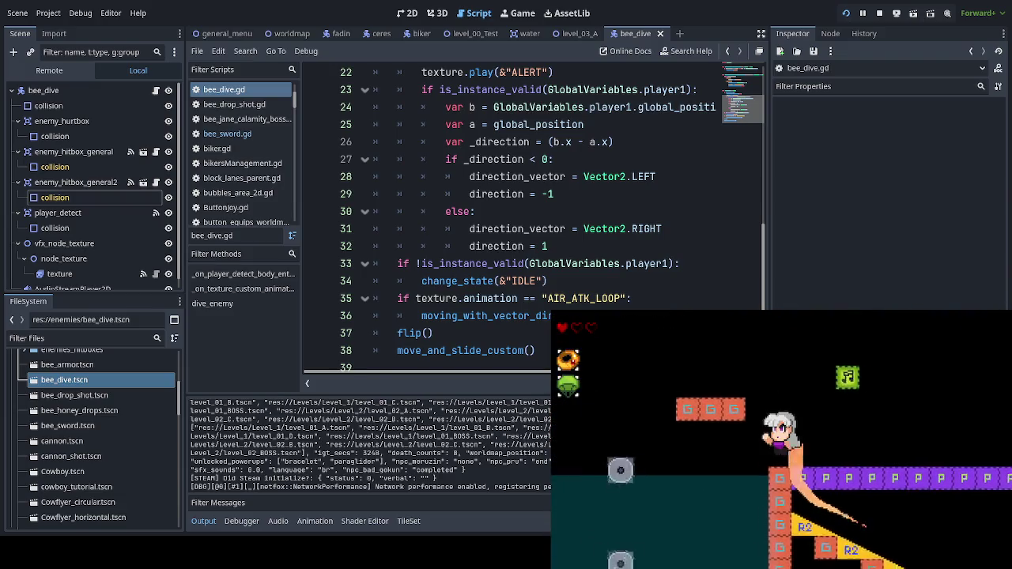
key(Right)
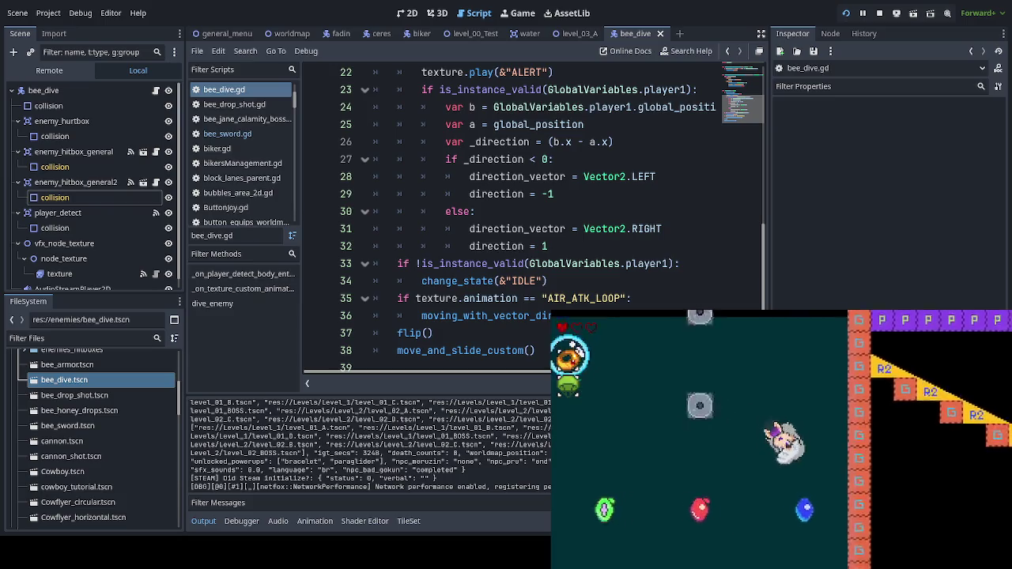
key(Down)
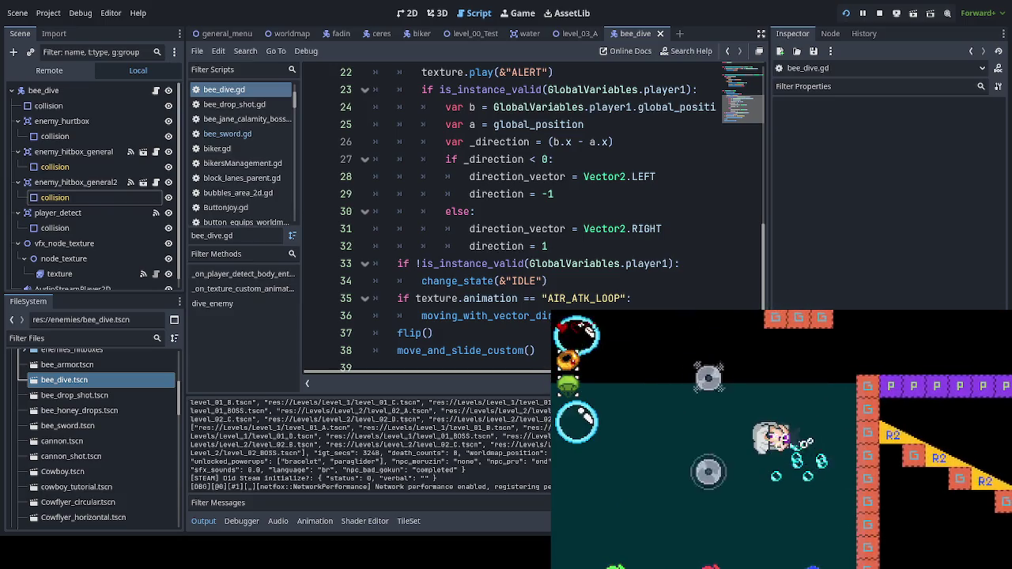
key(Right)
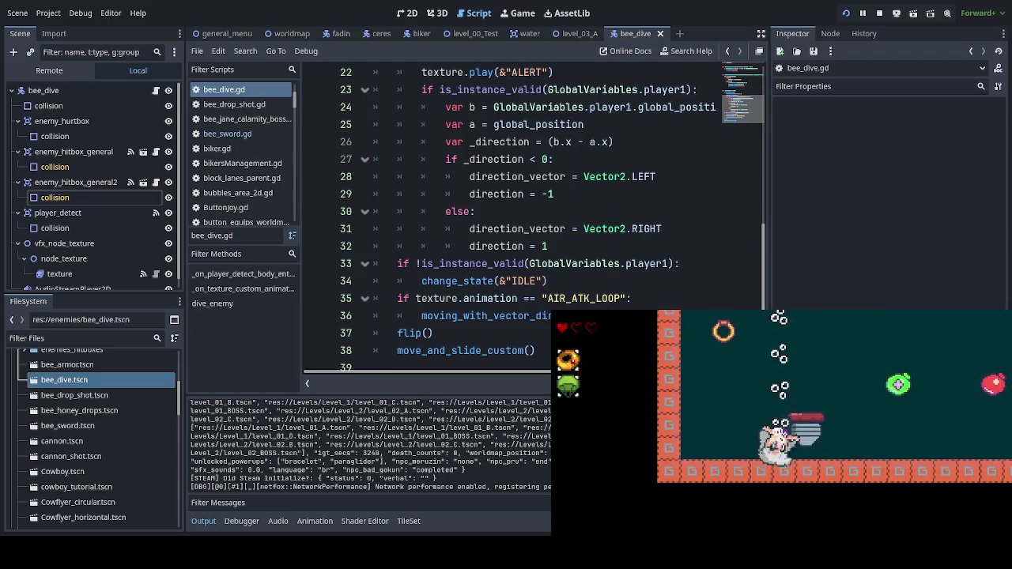
Swim up, slide down the slopes, and jump over the bee to test its dive
key(Up)
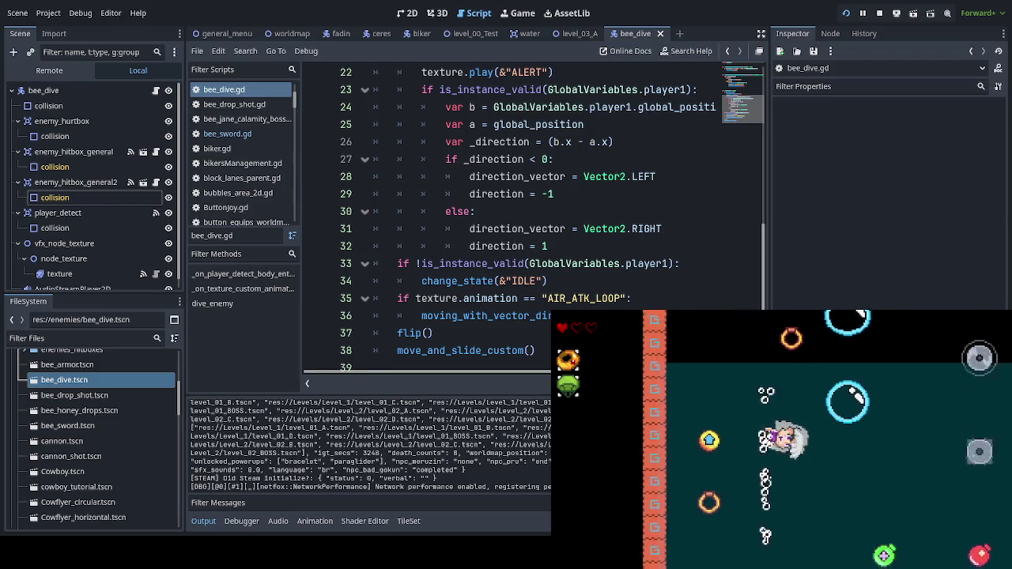
key(Right)
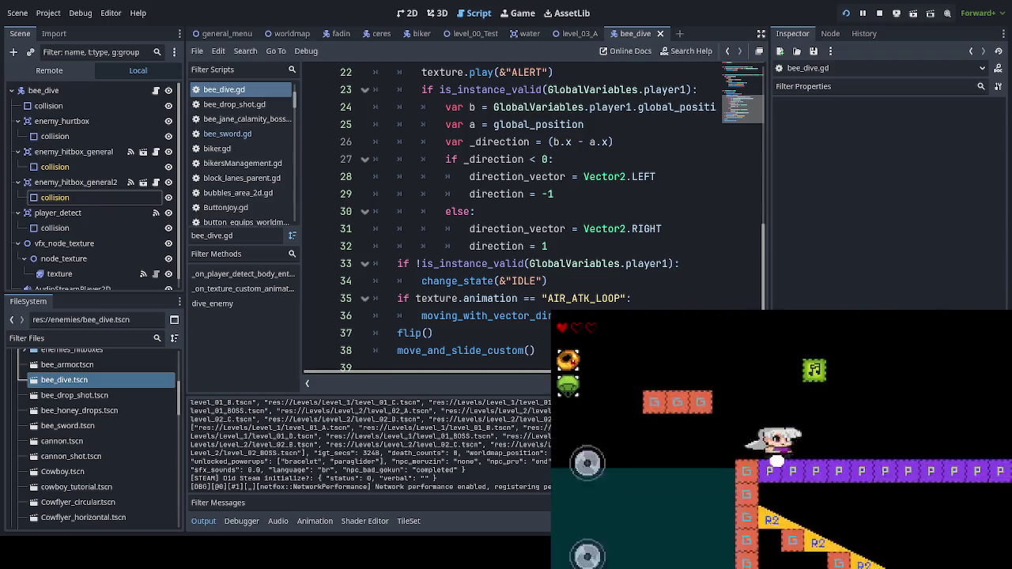
key(Right)
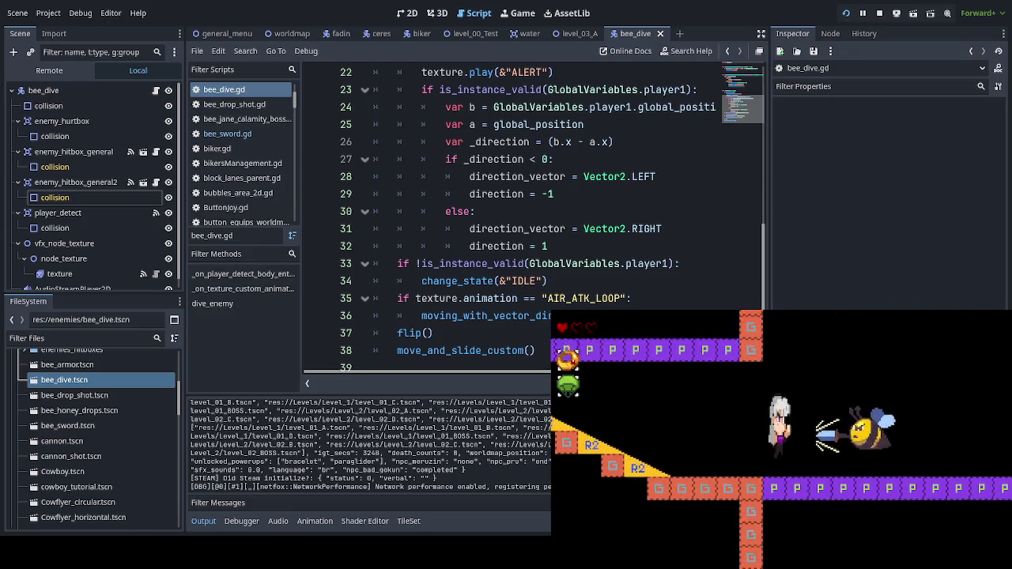
key(space)
key(Right)
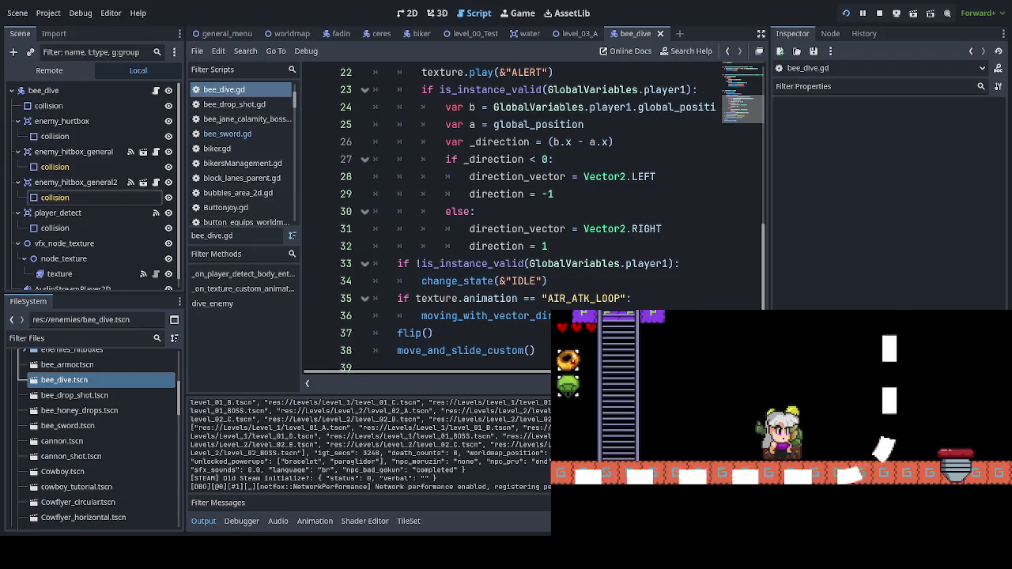
click(889, 198)
Stop and rerun the game with F8 and F5, then load the saved game via Continuar
key(F8)
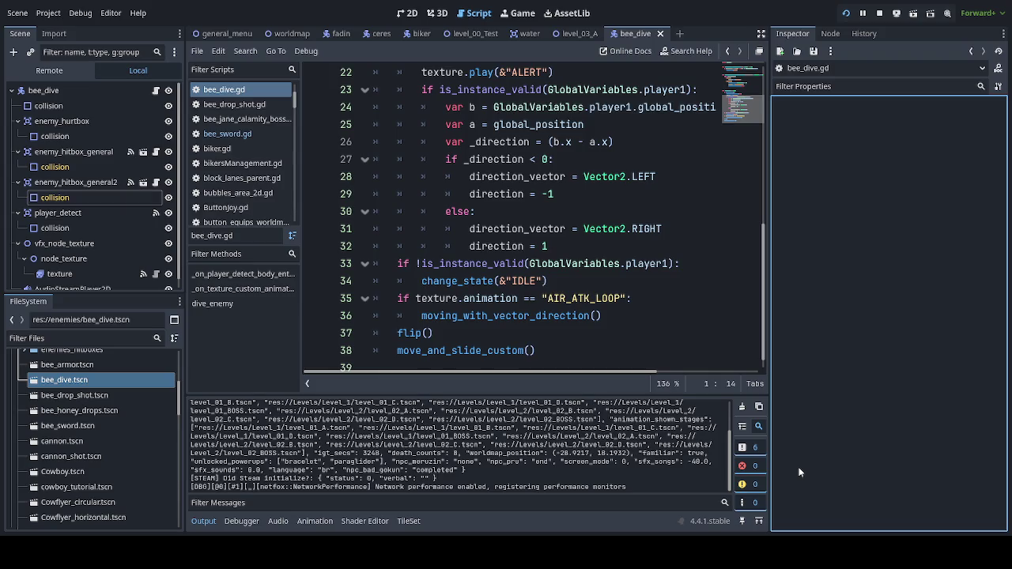
key(F5)
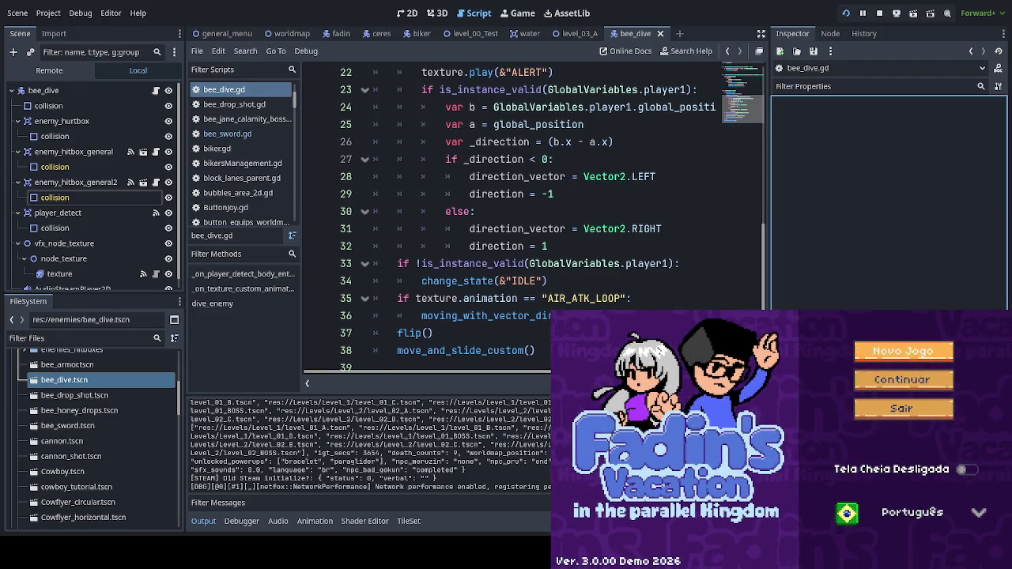
key(Down)
key(Return)
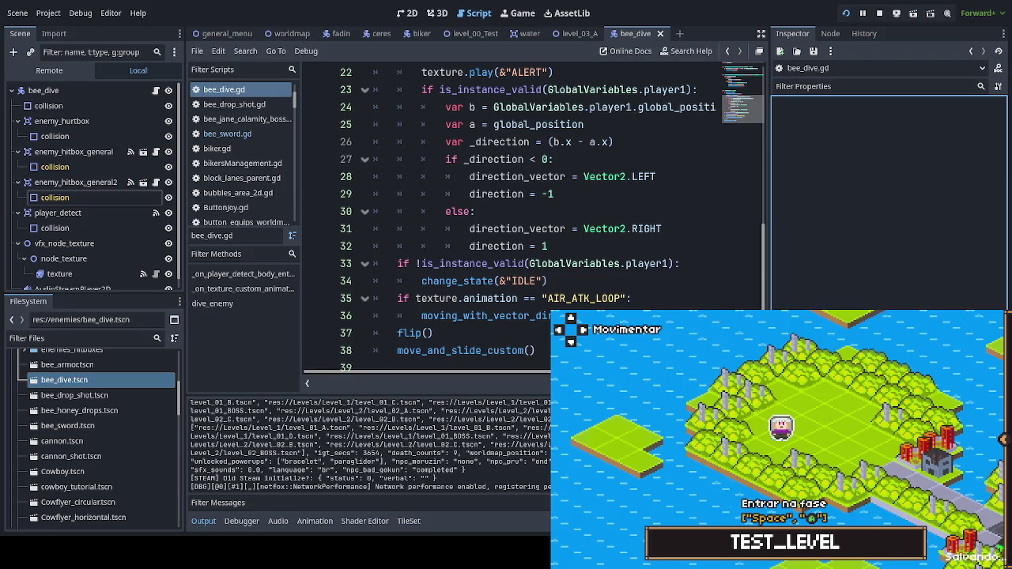
Enter TEST_LEVEL from the world map and play to the water area
key(space)
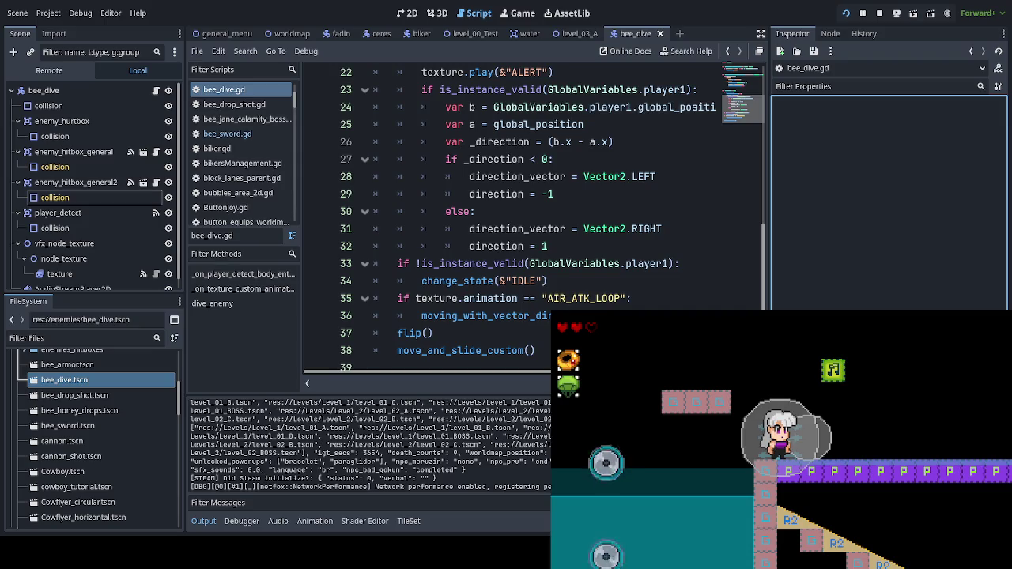
Select enemy_hitbox_general2 and review its enemy_hitbox_general.gd script
scroll(506, 214, up, 2)
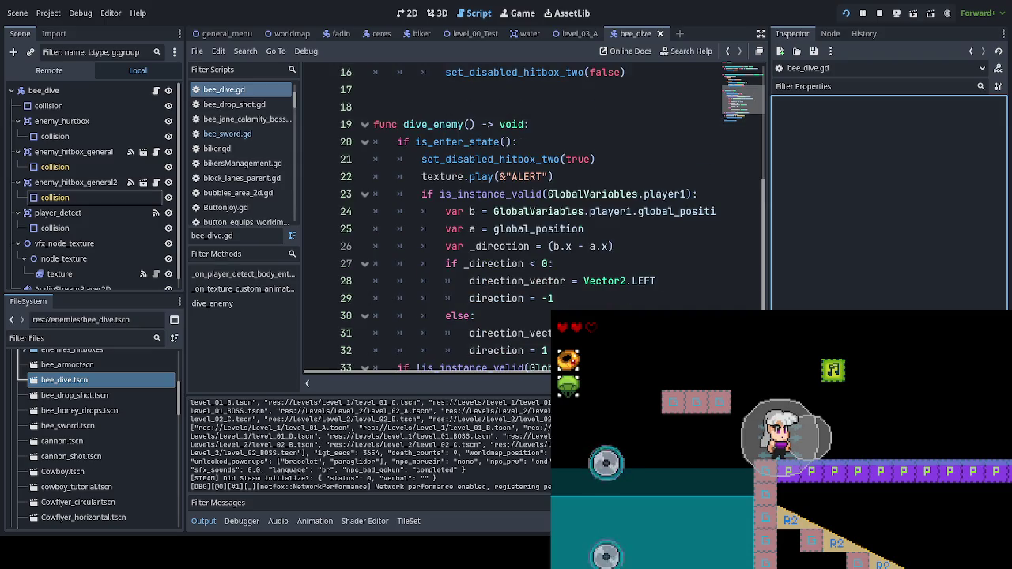
click(75, 182)
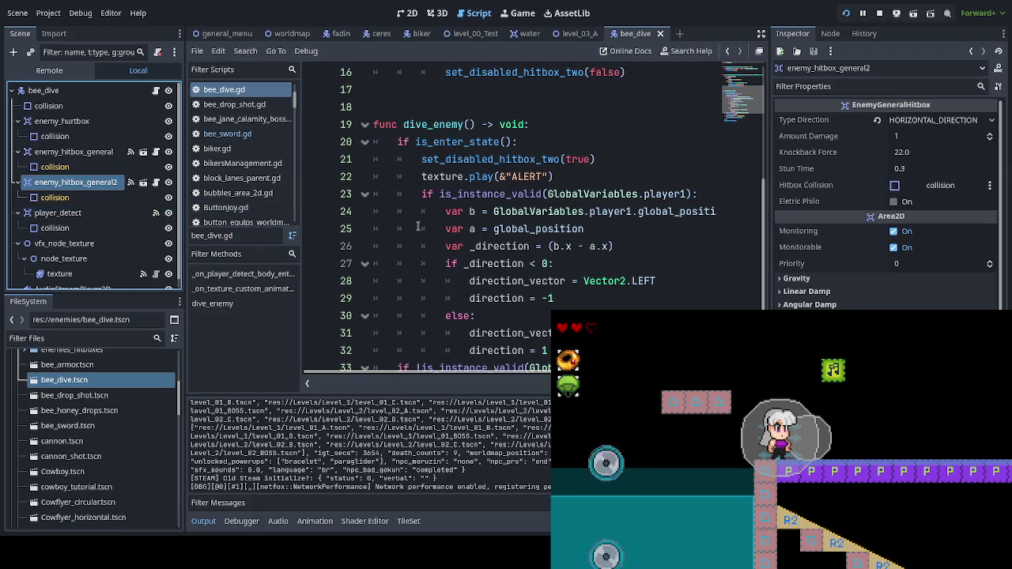
click(157, 183)
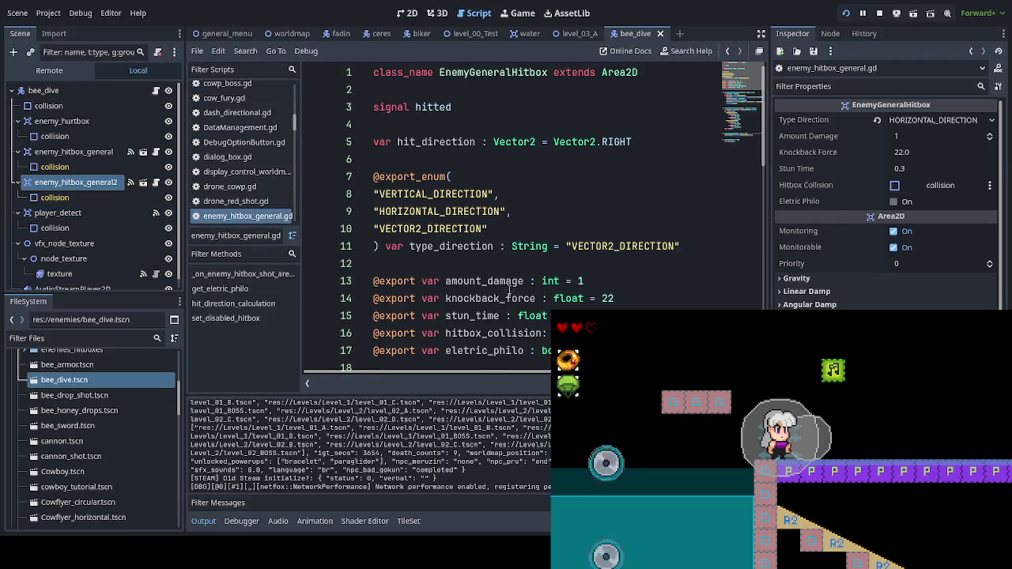
scroll(519, 281, down, 7)
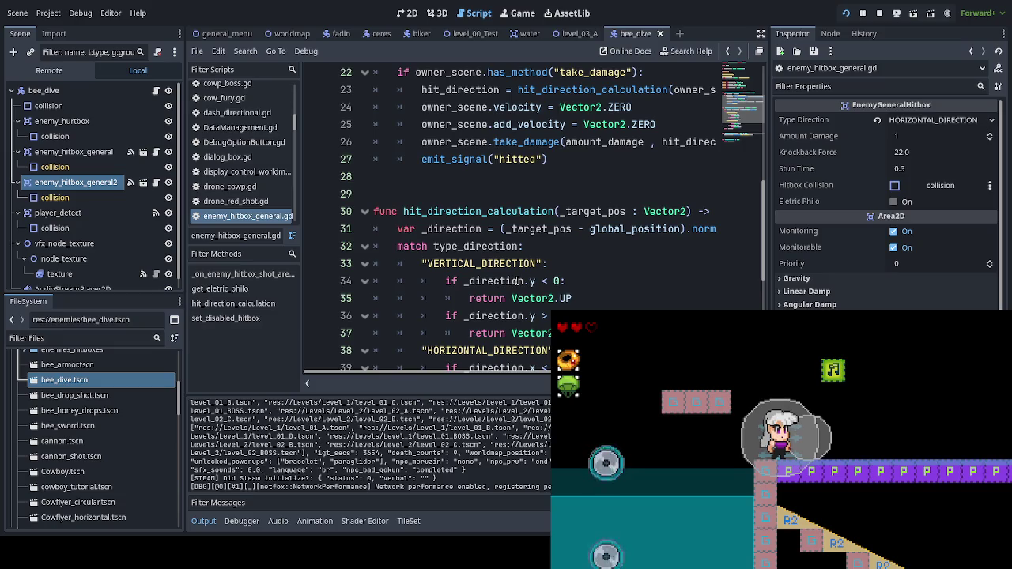
scroll(519, 281, up, 7)
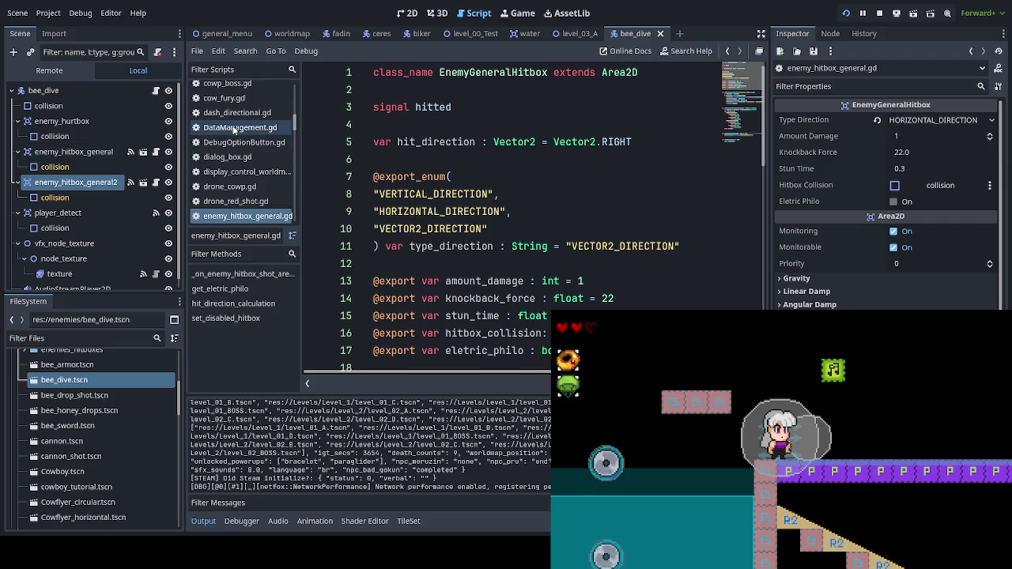
Show the bee_dive root node's Inspector down to its CharacterBody2D motion settings
click(63, 91)
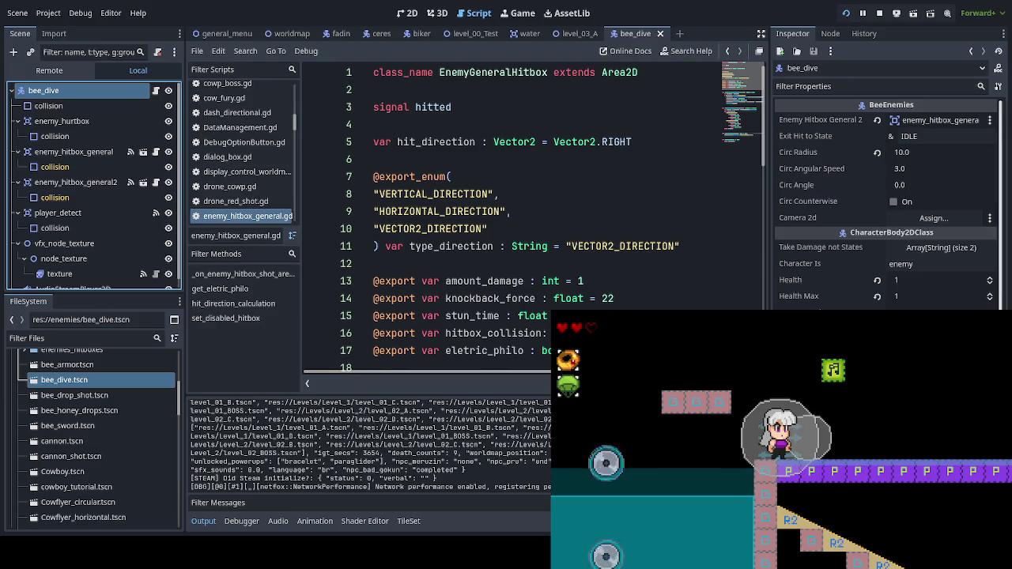
scroll(971, 231, down, 5)
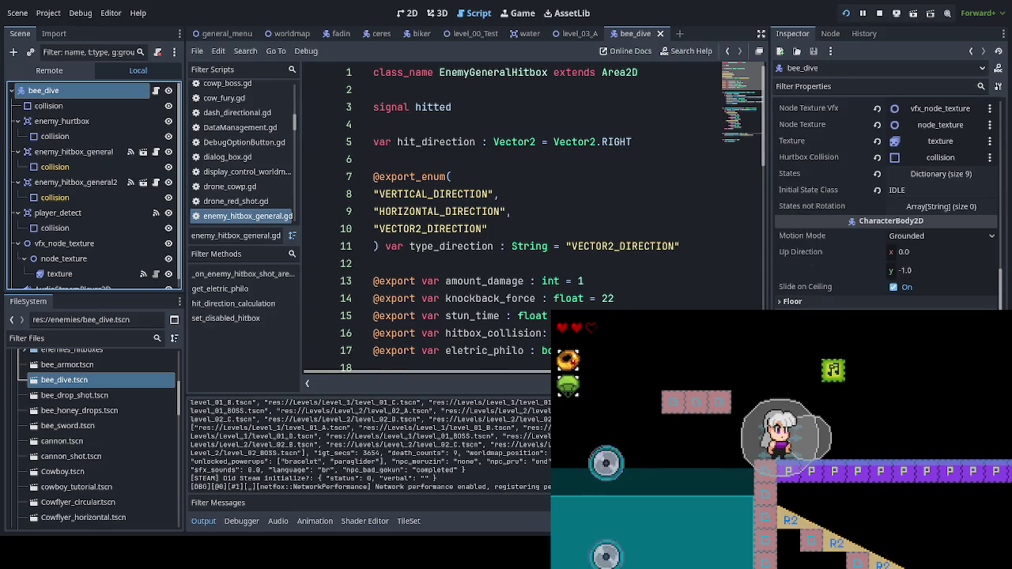
click(822, 261)
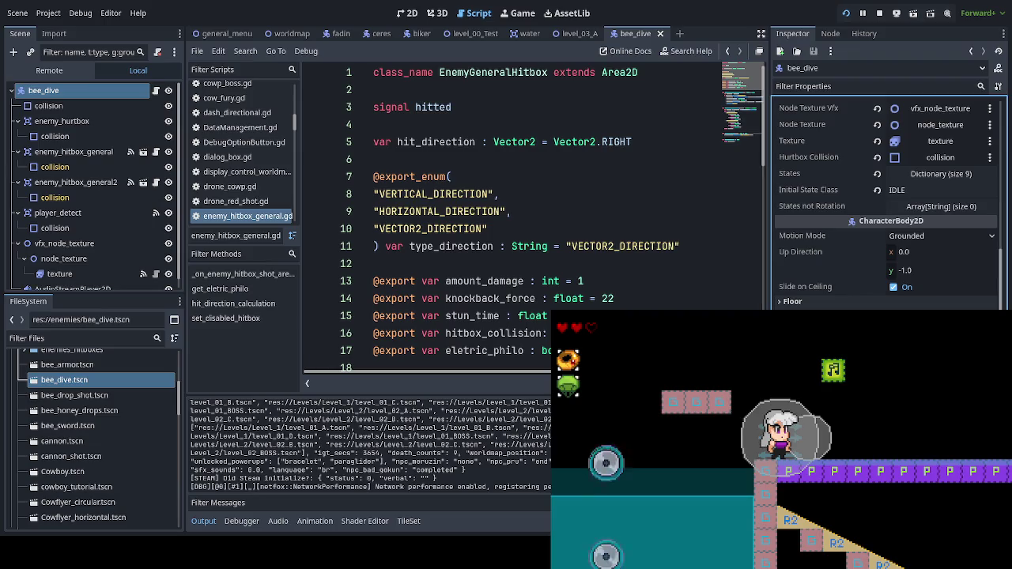
In the 2D view, undo an accidental nudge of the bee and select enemy_hitbox_general2
click(407, 12)
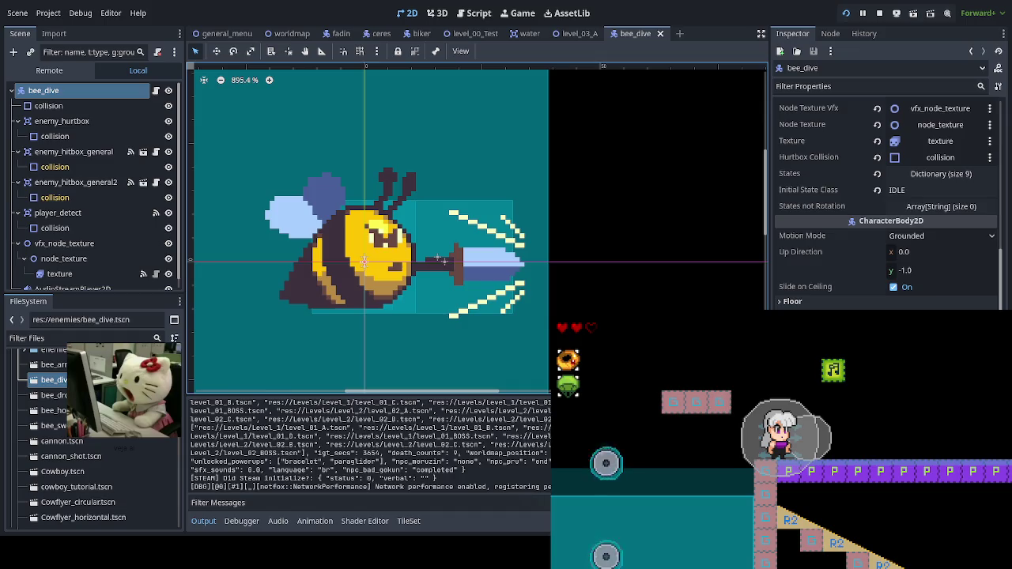
key(Left)
key(Left)
key(Left)
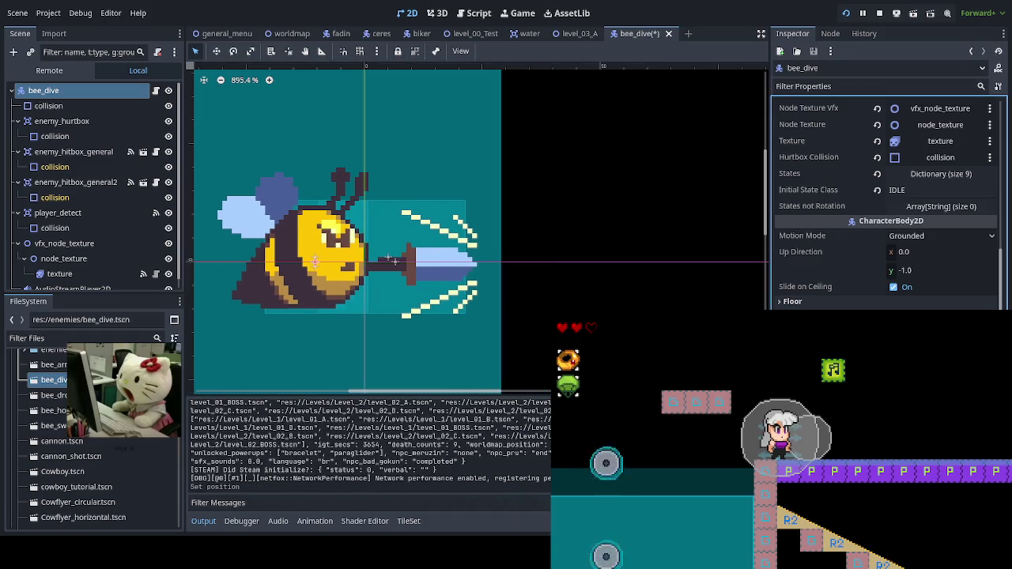
key(ctrl+z)
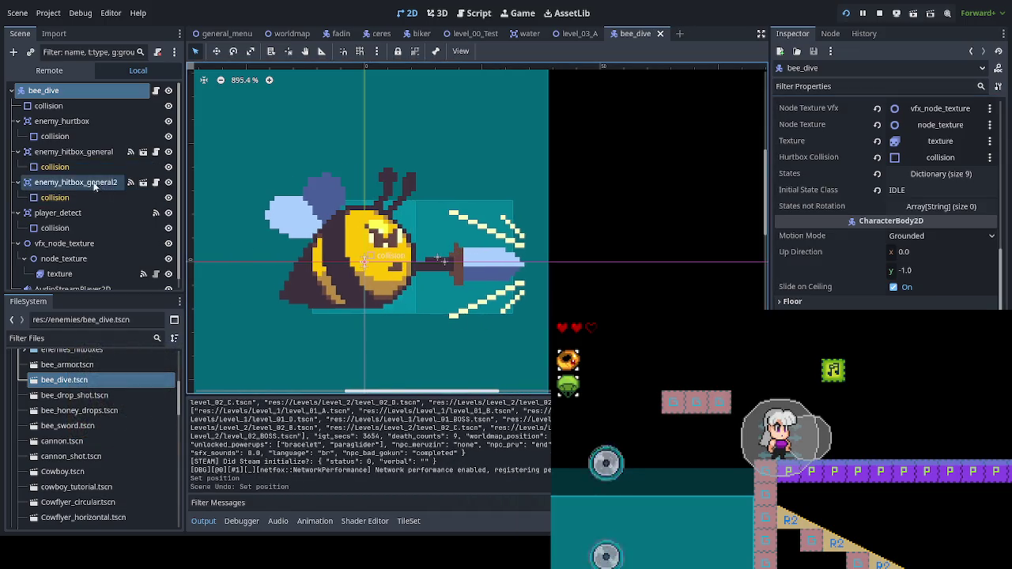
click(94, 184)
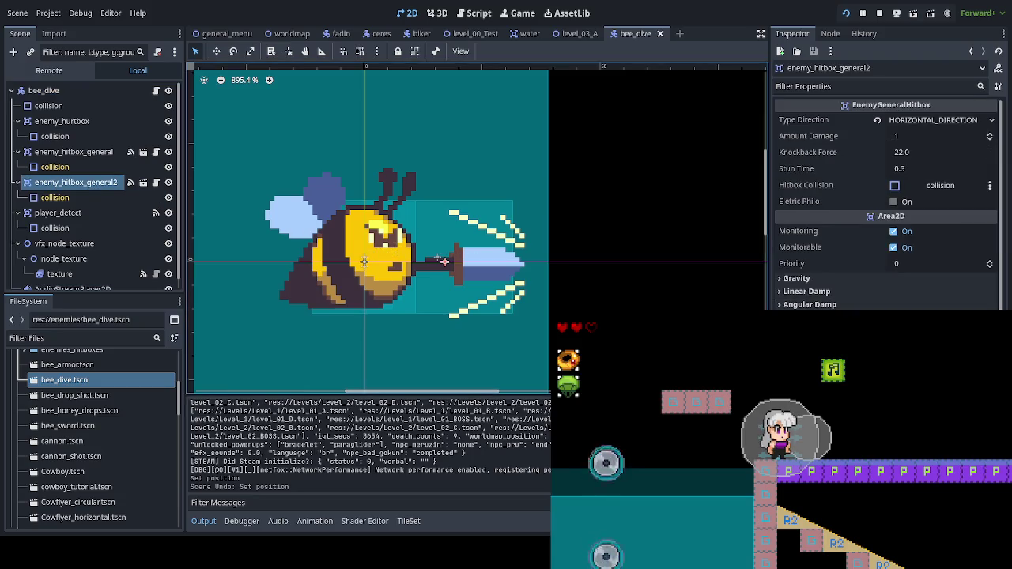
click(807, 158)
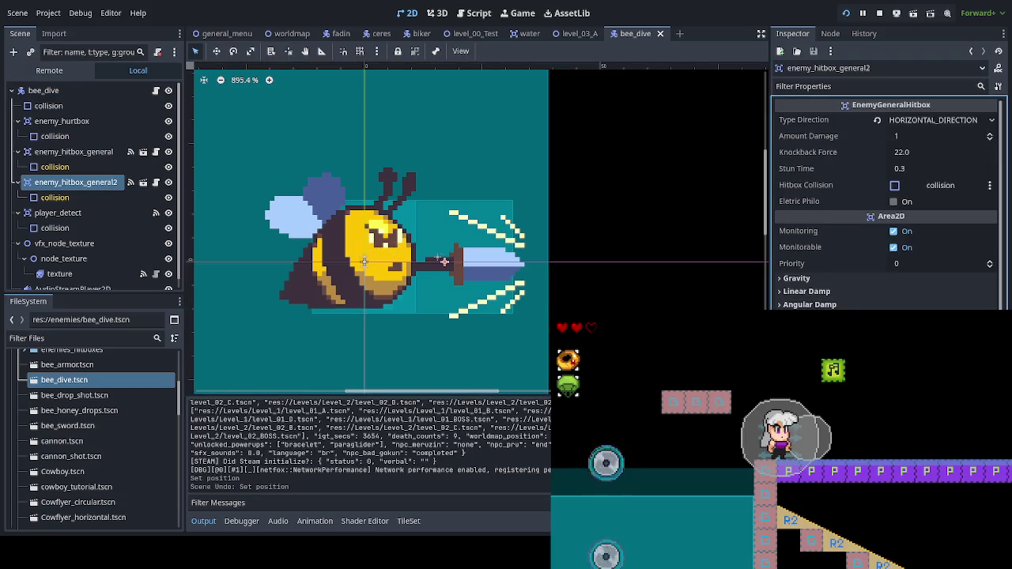
Try the hitbox on the bee's left, return it over the sword, save, and reopen bee_dive.gd
mouse_move(444, 260)
mouse_down()
mouse_move(267, 261)
mouse_move(361, 261)
mouse_up()
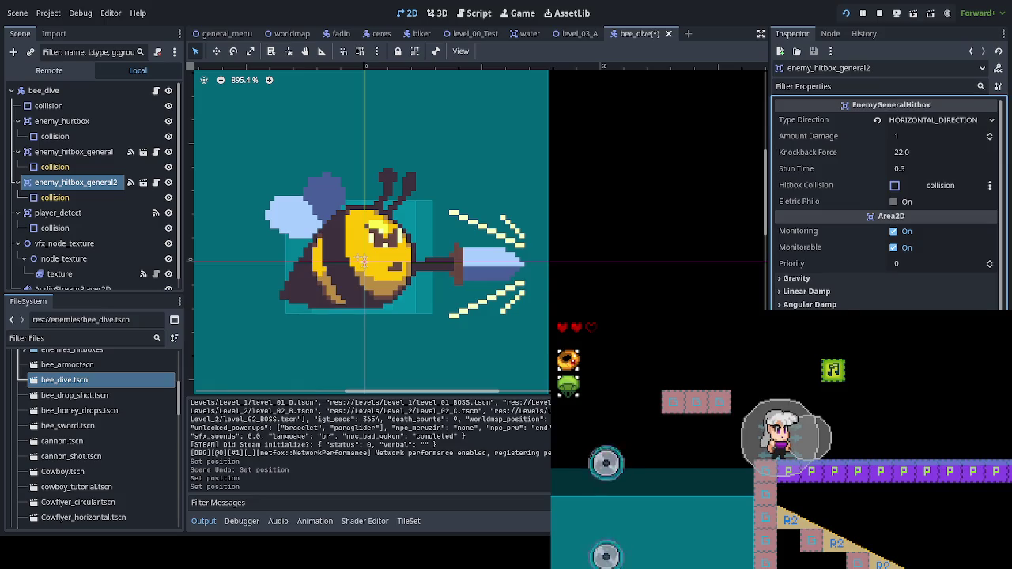
drag(361, 261, 443, 261)
key(ctrl+s)
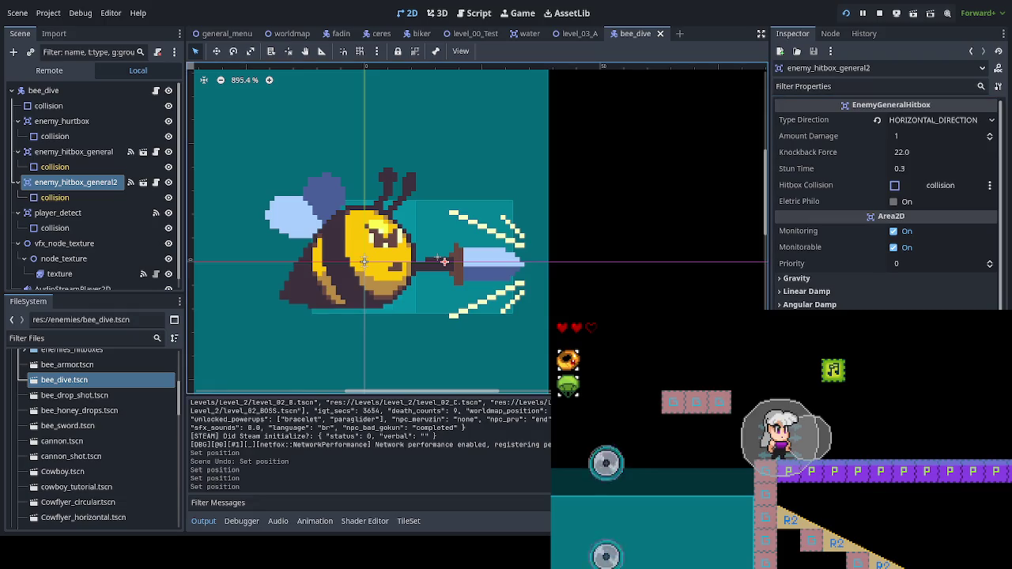
click(155, 91)
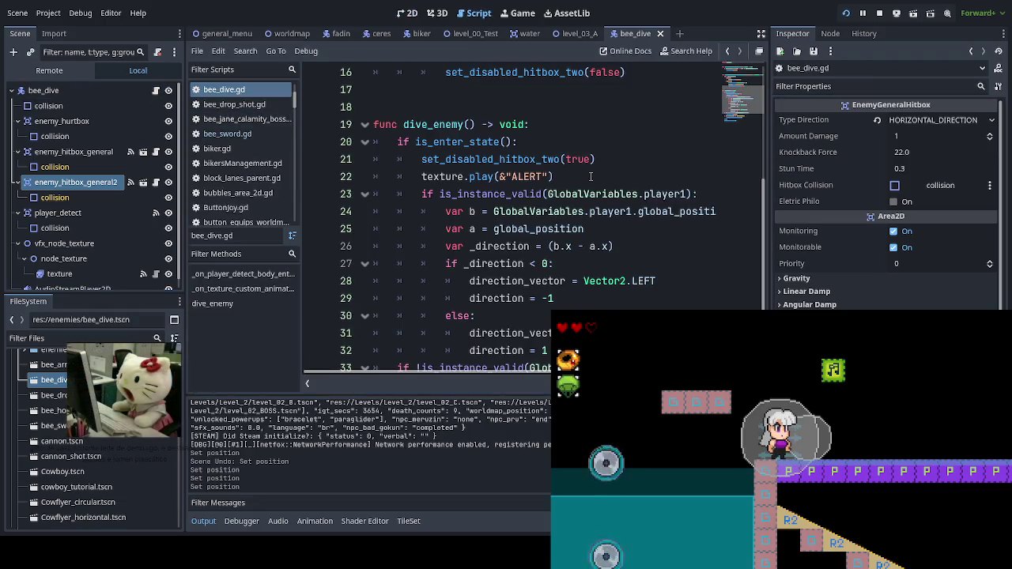
scroll(593, 268, down, 3)
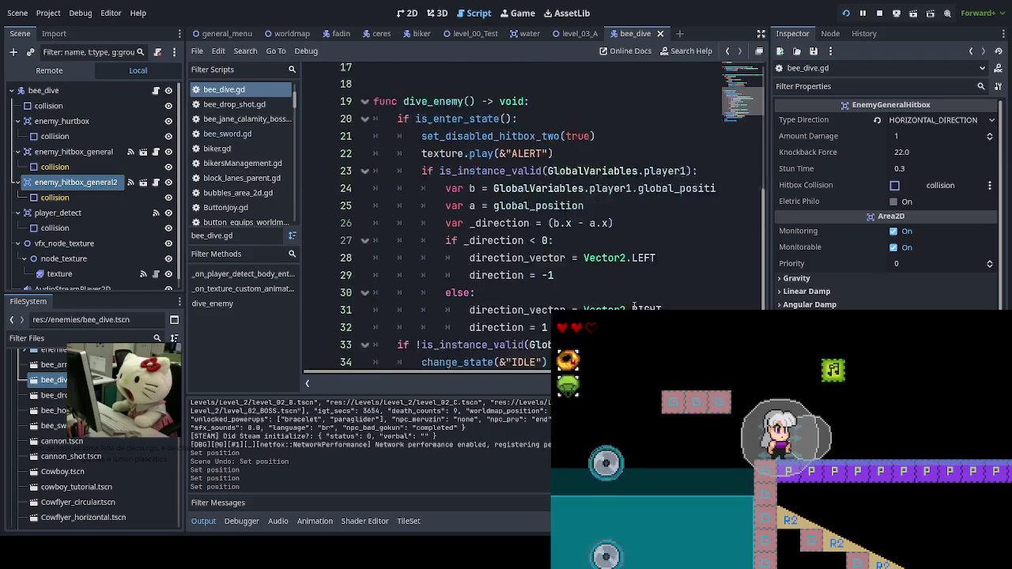
scroll(514, 197, up, 8)
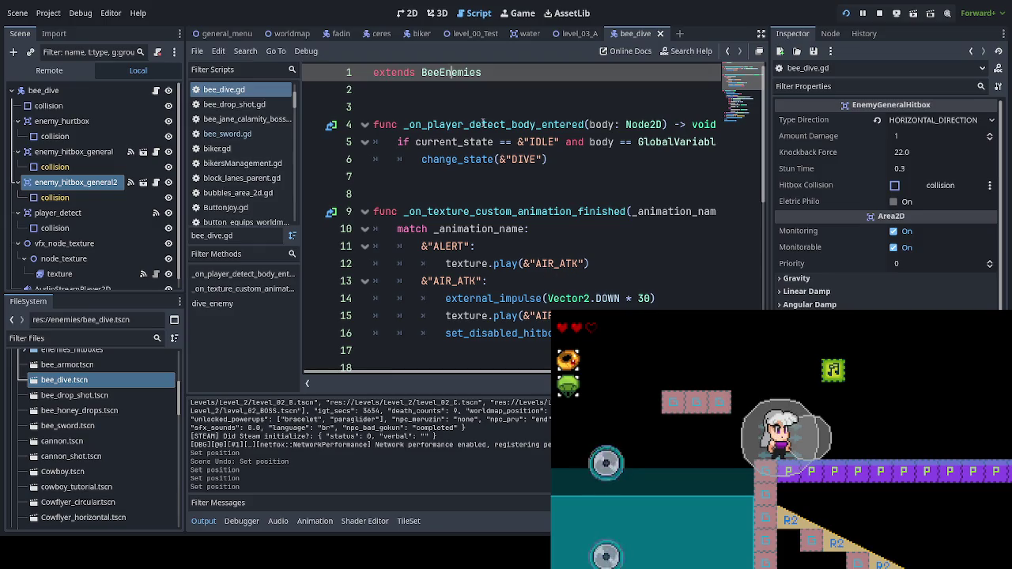
ctrl+click(479, 78)
ctrl+click(484, 78)
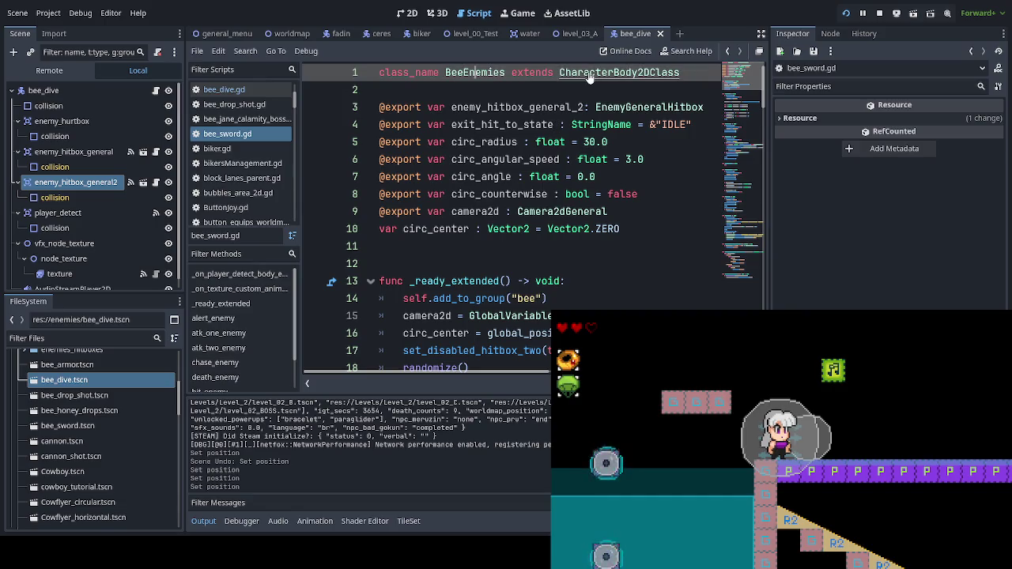
ctrl+click(619, 73)
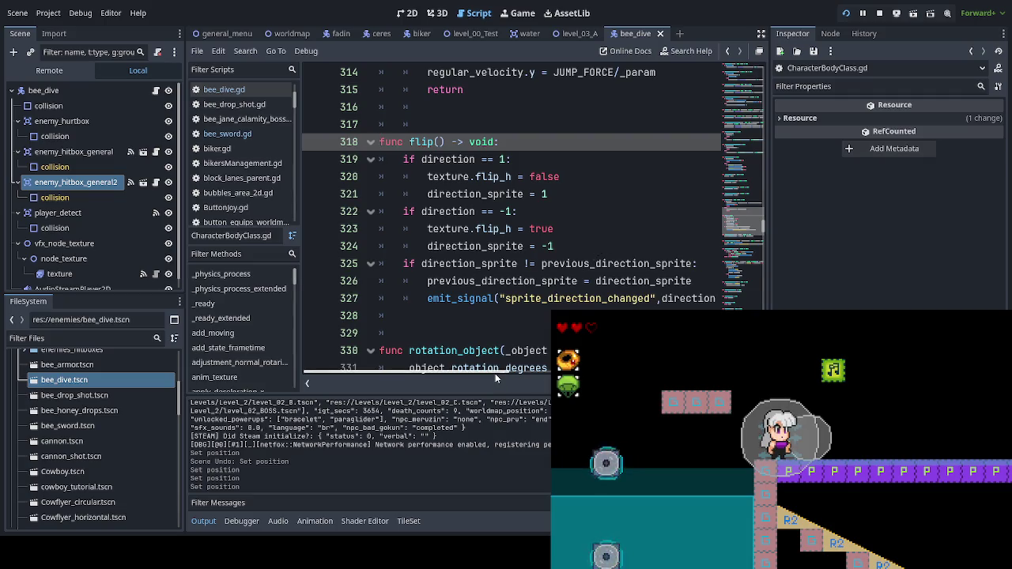
mouse_move(495, 373)
mouse_down()
mouse_move(647, 375)
mouse_move(474, 375)
mouse_up()
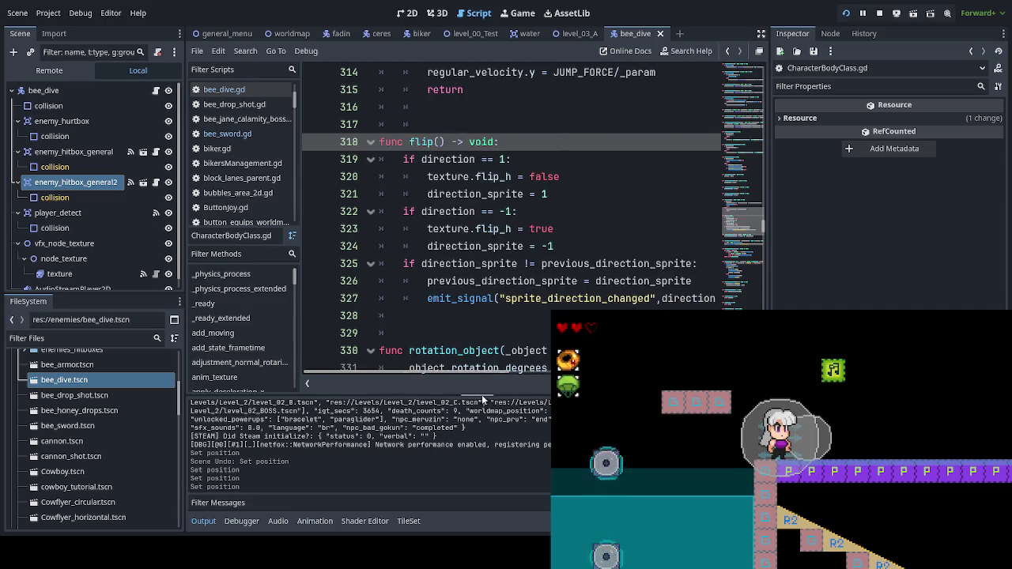
drag(426, 298, 702, 299)
click(411, 333)
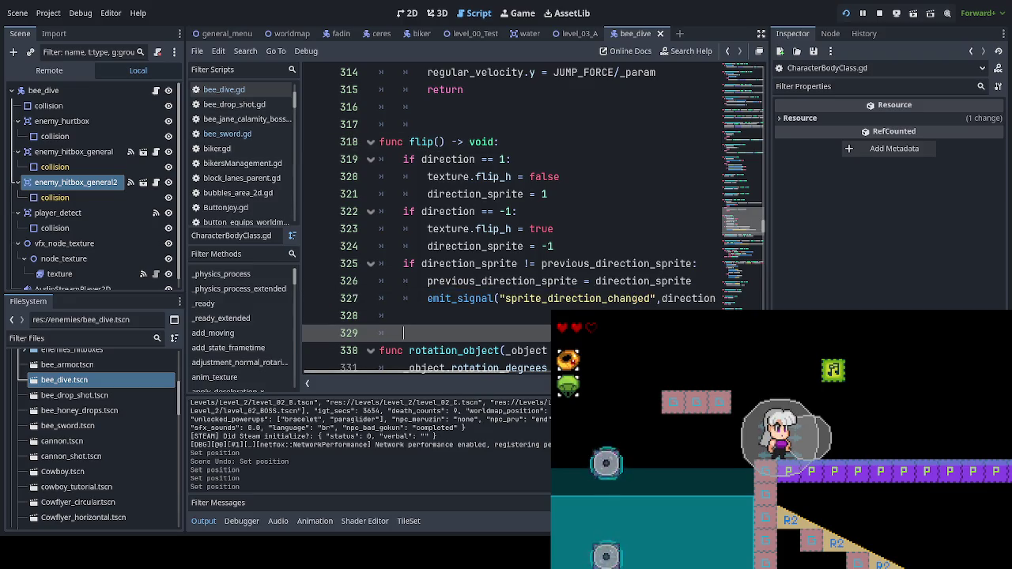
click(156, 90)
scroll(472, 326, down, 5)
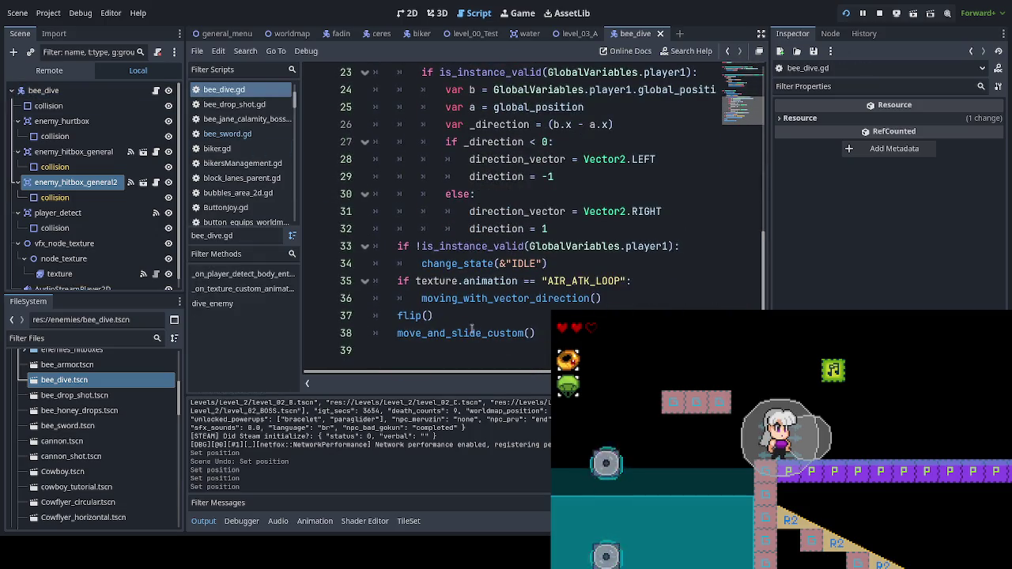
scroll(427, 350, up, 7)
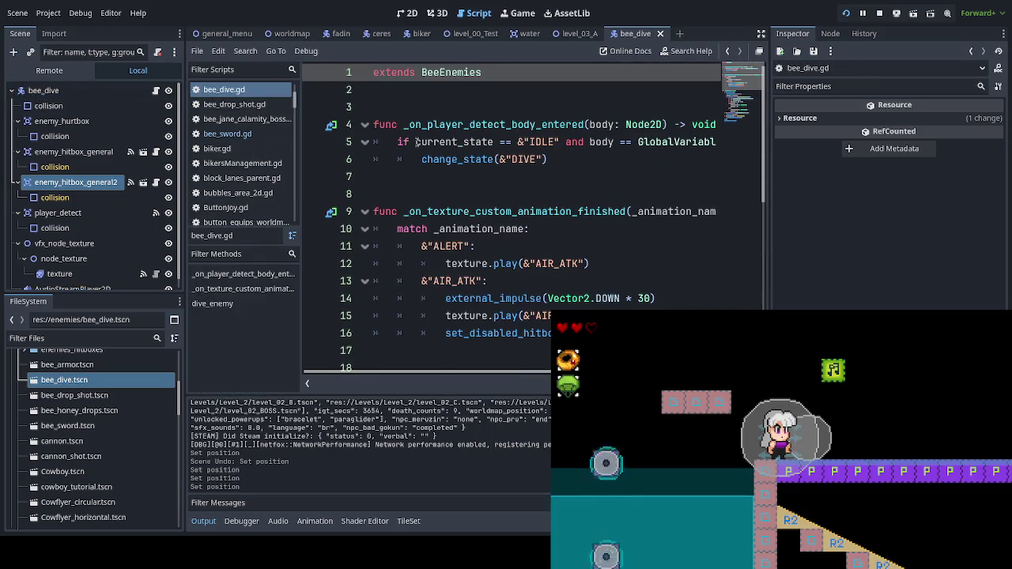
Select the _ready_extended function in the parent BeeEnemies script
ctrl+click(448, 72)
scroll(518, 247, down, 2)
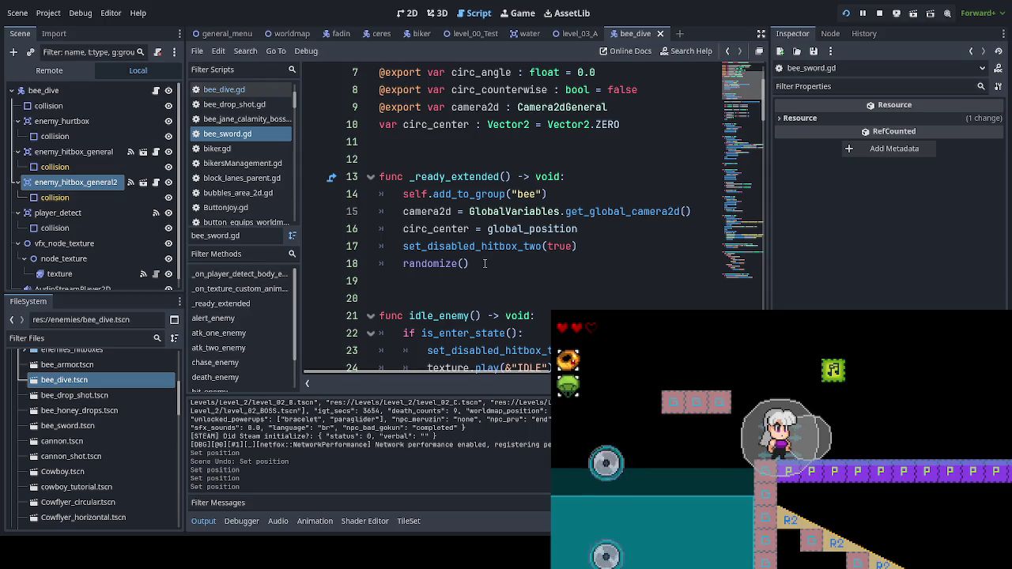
mouse_move(487, 264)
mouse_down()
mouse_move(443, 245)
mouse_move(375, 181)
mouse_up()
key(ctrl+c)
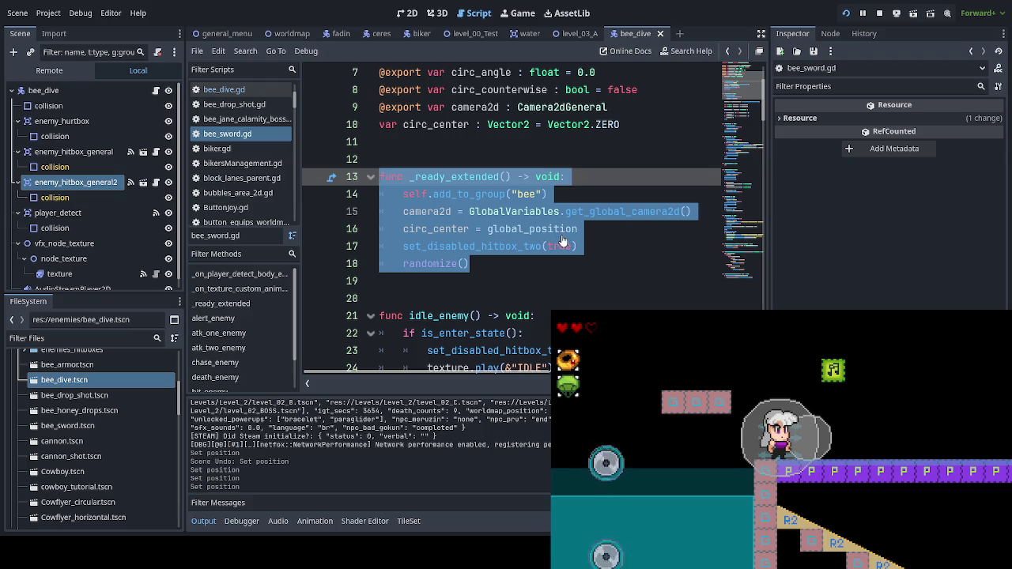
click(547, 270)
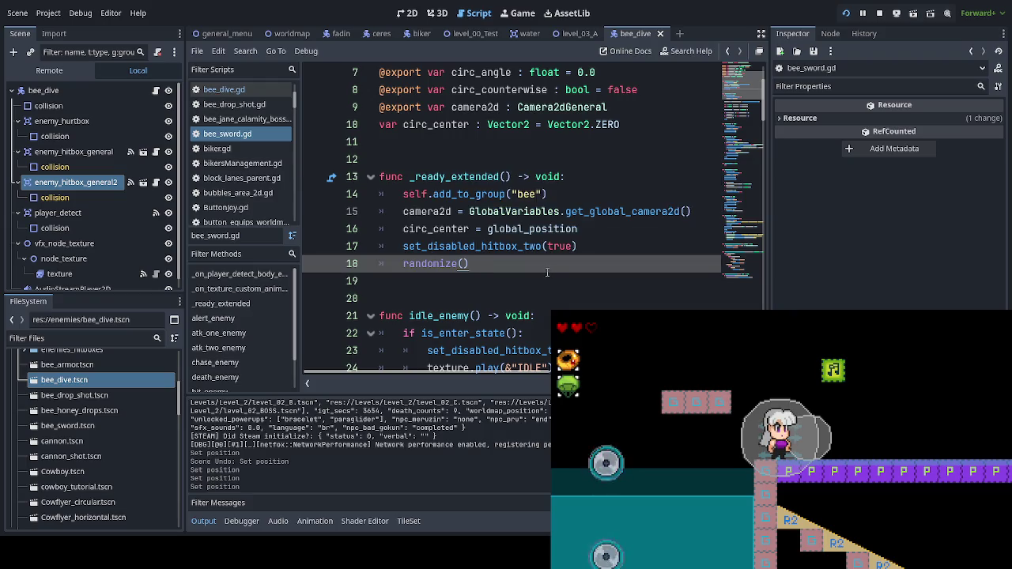
Paste _ready_extended below bee_dive.gd's extends line, undo it, and save the script
click(155, 90)
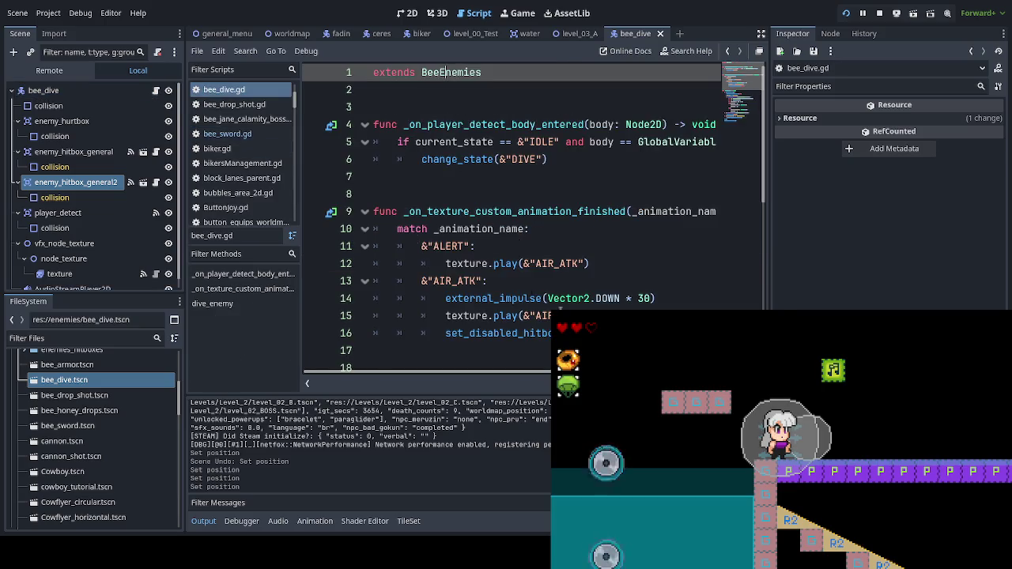
scroll(514, 214, down, 7)
scroll(514, 213, up, 7)
click(493, 78)
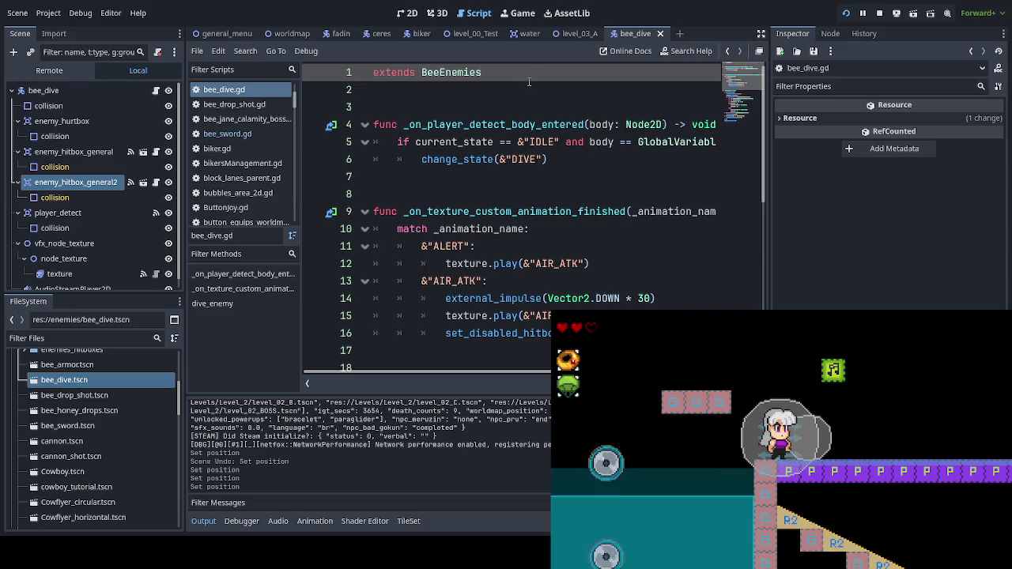
key(Return)
key(Return)
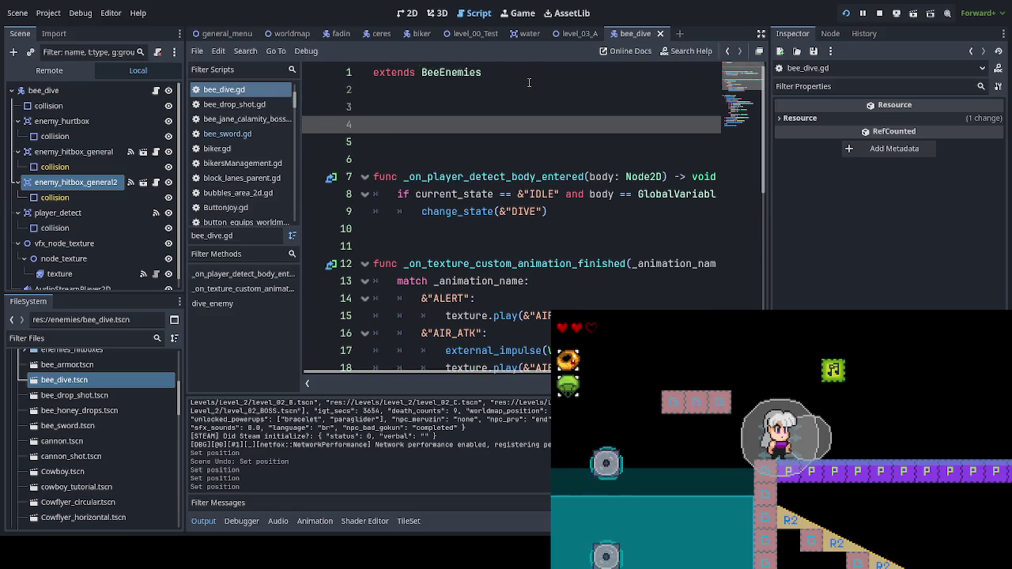
key(ctrl+v)
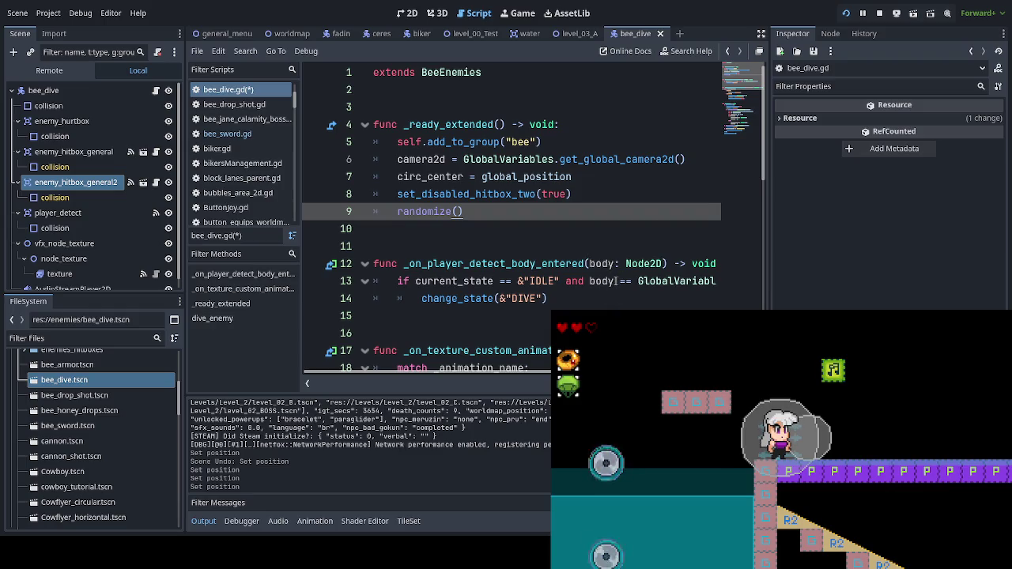
key(ctrl+z)
key(ctrl+z)
key(ctrl+z)
key(ctrl+z)
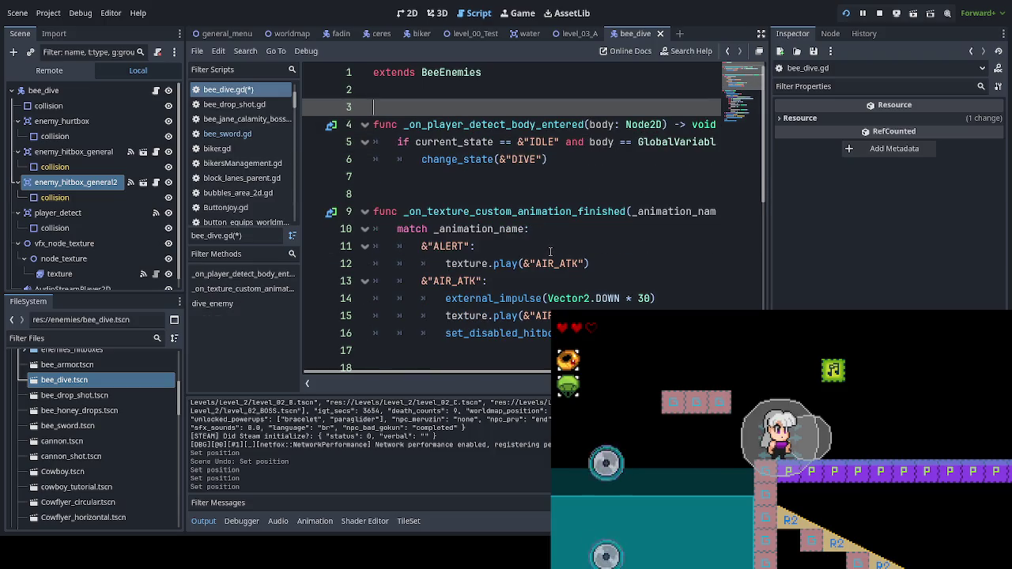
key(ctrl+s)
Add a 'func hitbox_position_management():' stub containing 'pass' below dive_enemy in bee_dive.gd
scroll(550, 269, down, 2)
scroll(541, 282, down, 5)
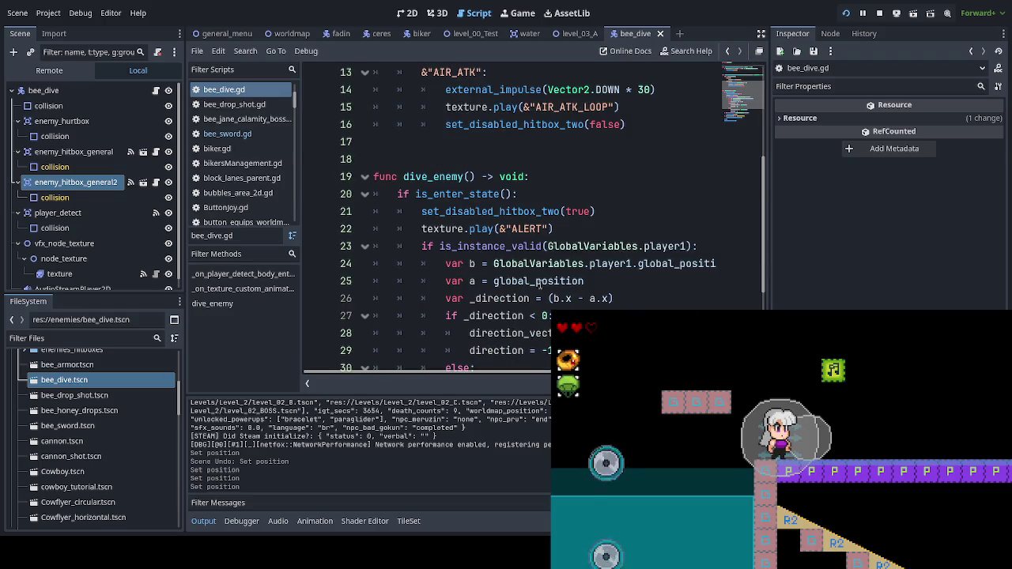
scroll(540, 287, up, 3)
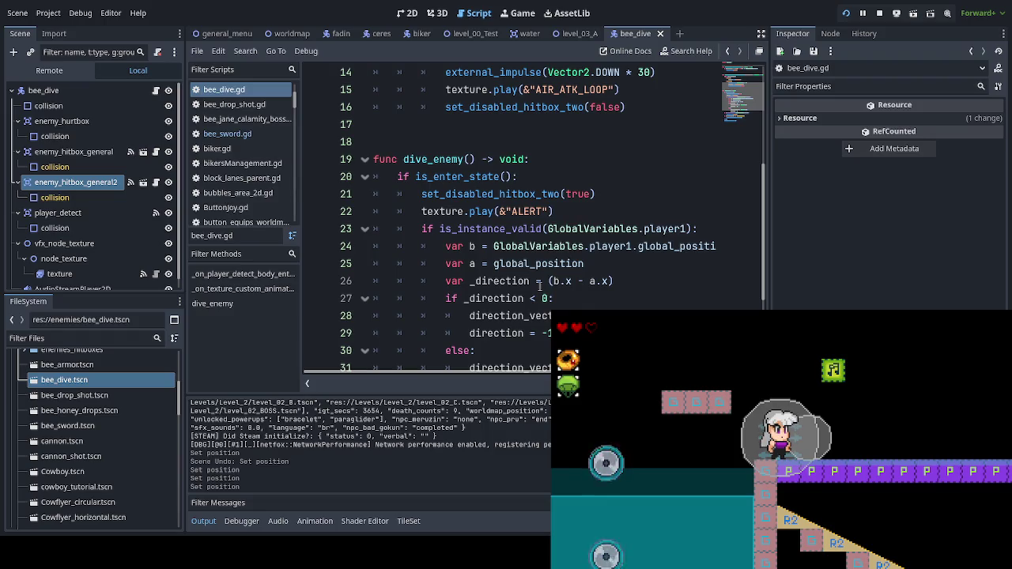
scroll(538, 289, up, 2)
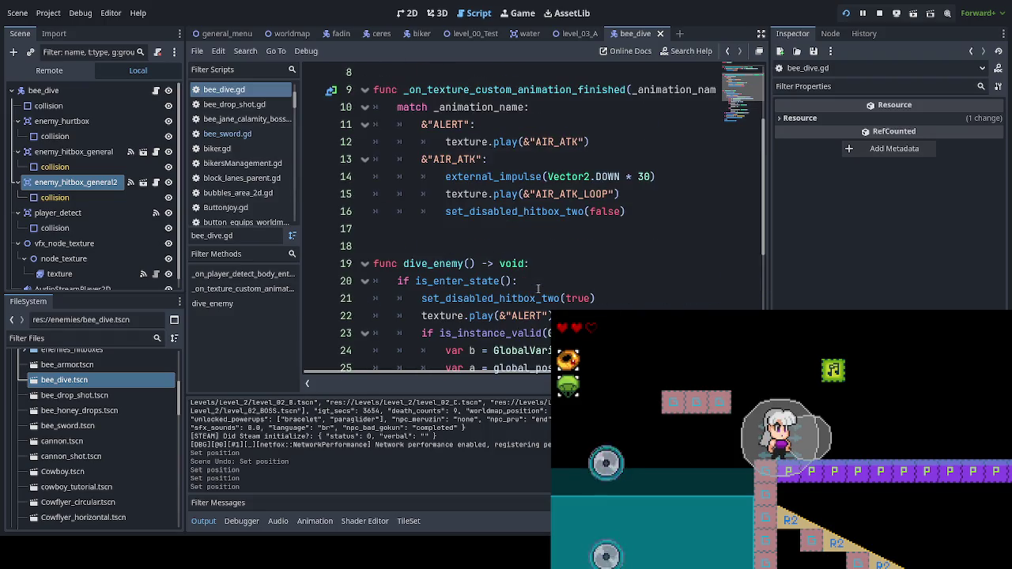
scroll(538, 292, down, 1)
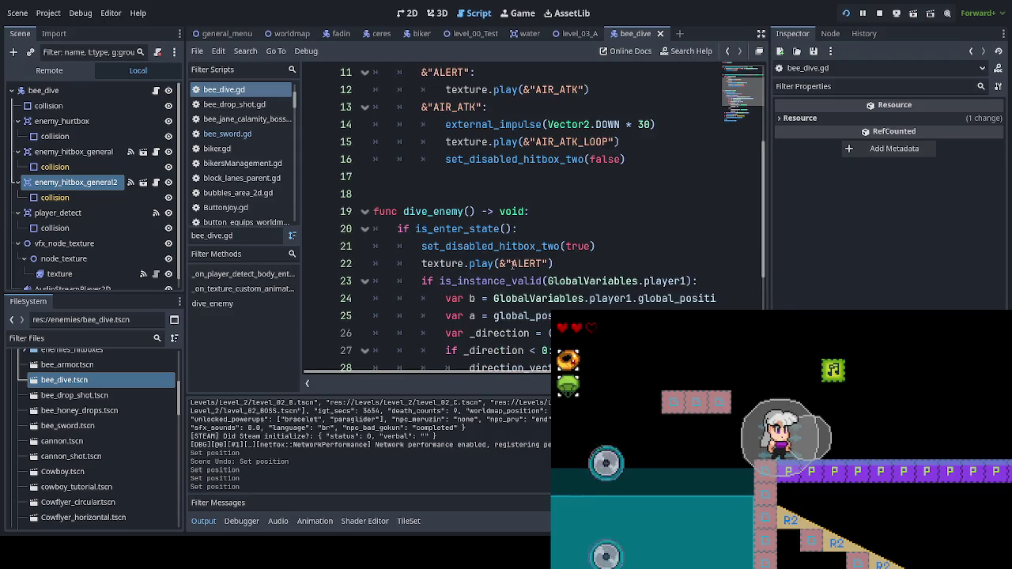
scroll(513, 266, down, 4)
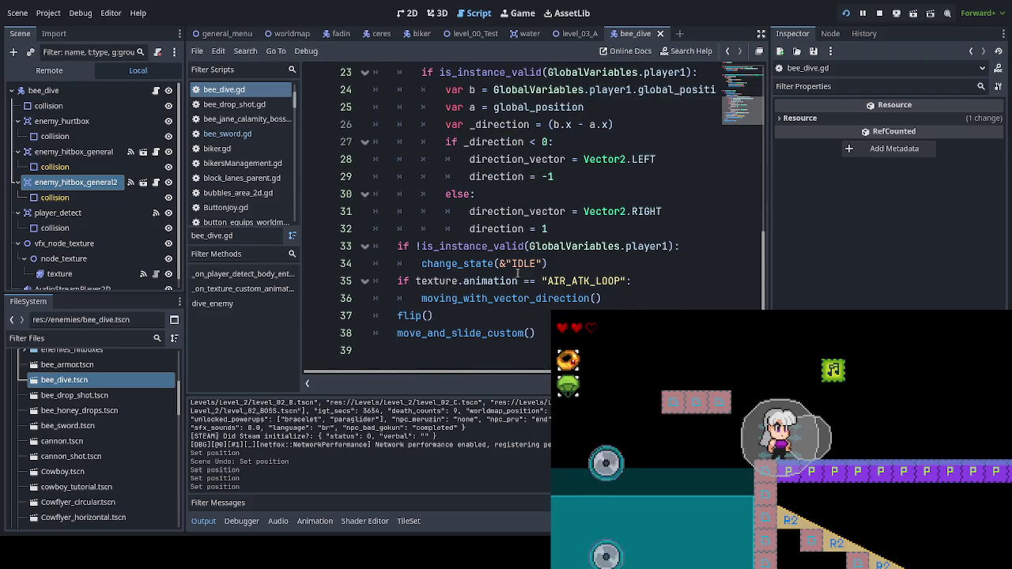
click(403, 351)
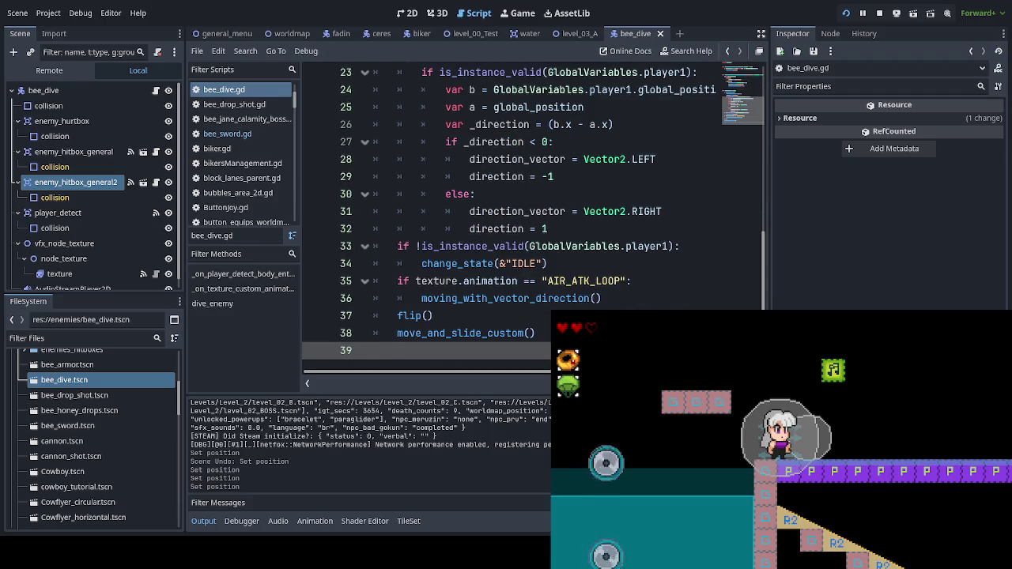
key(Return)
key(Return)
text(func)
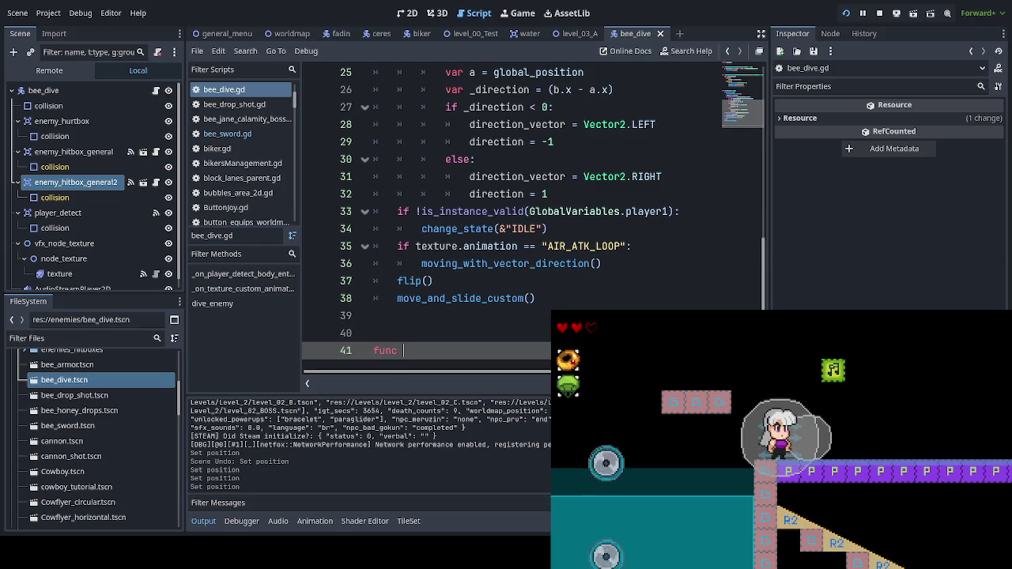
text( hitbox)
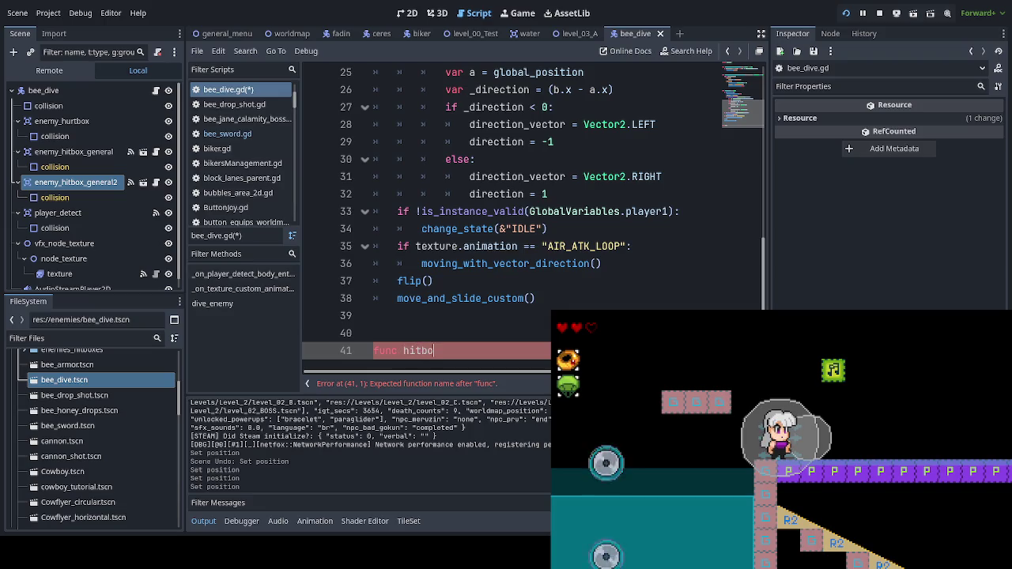
text(_pos)
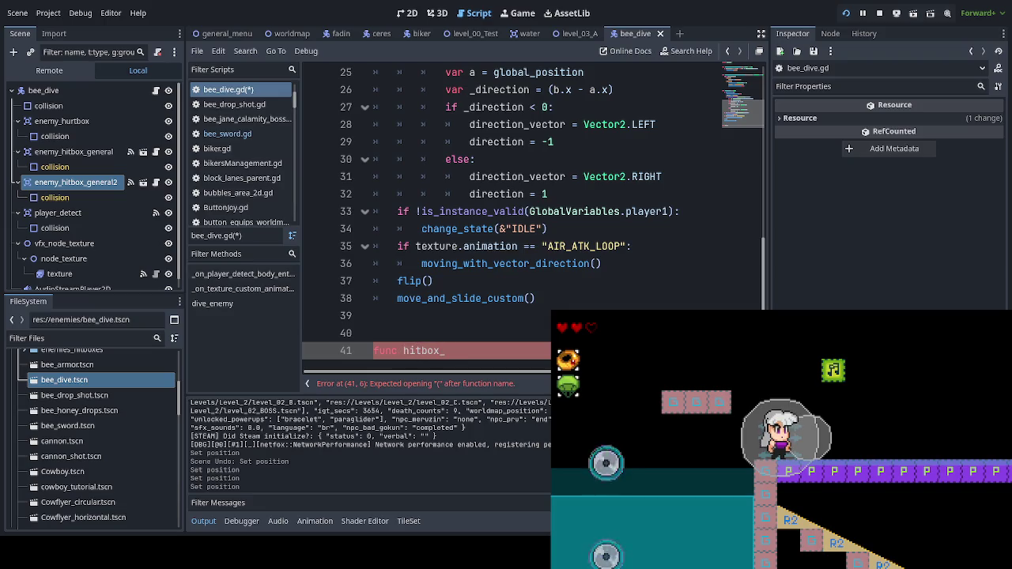
text(ition)
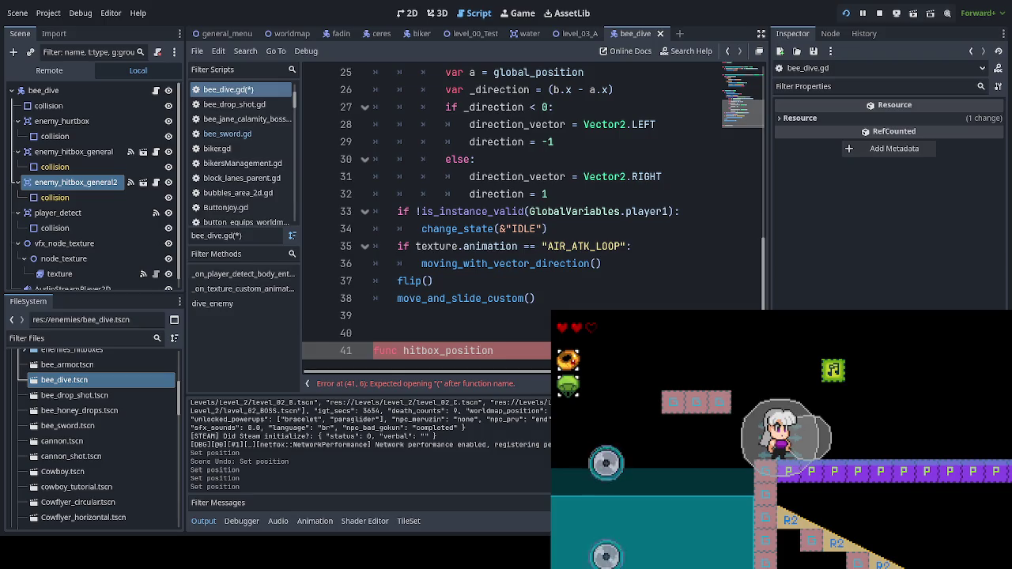
text(_ma)
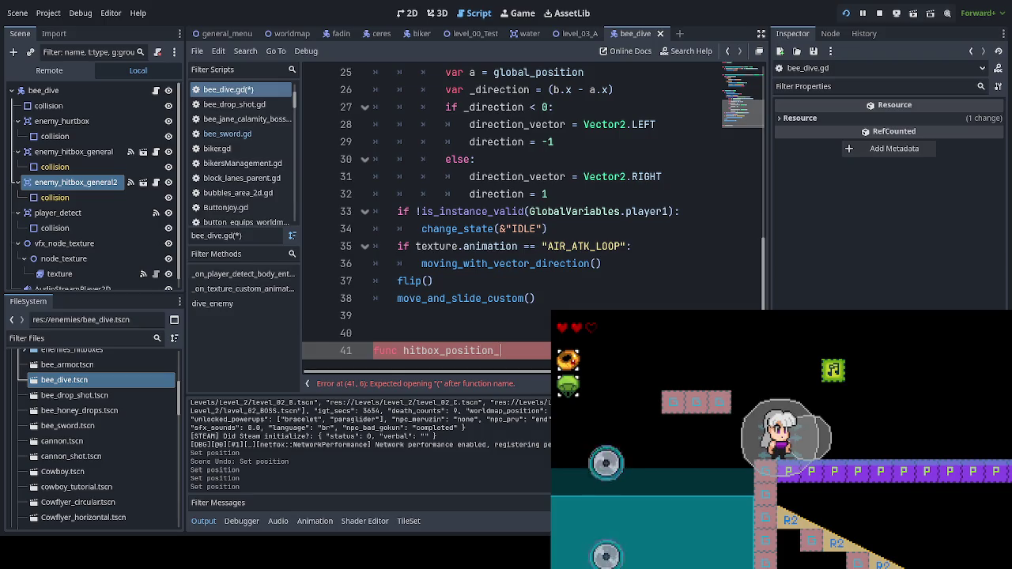
text(nagemen)
text(t())
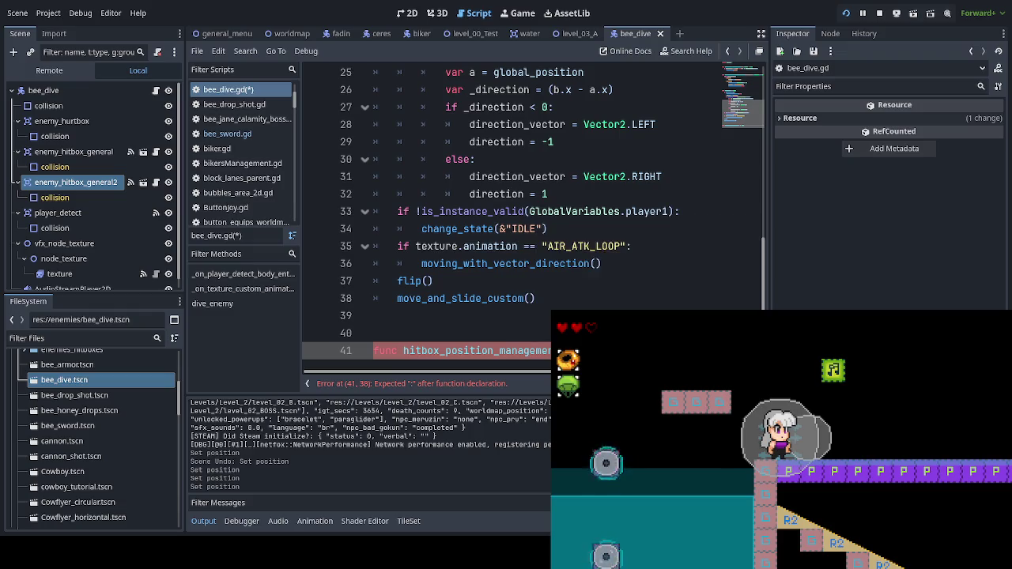
key(Return)
text(pass)
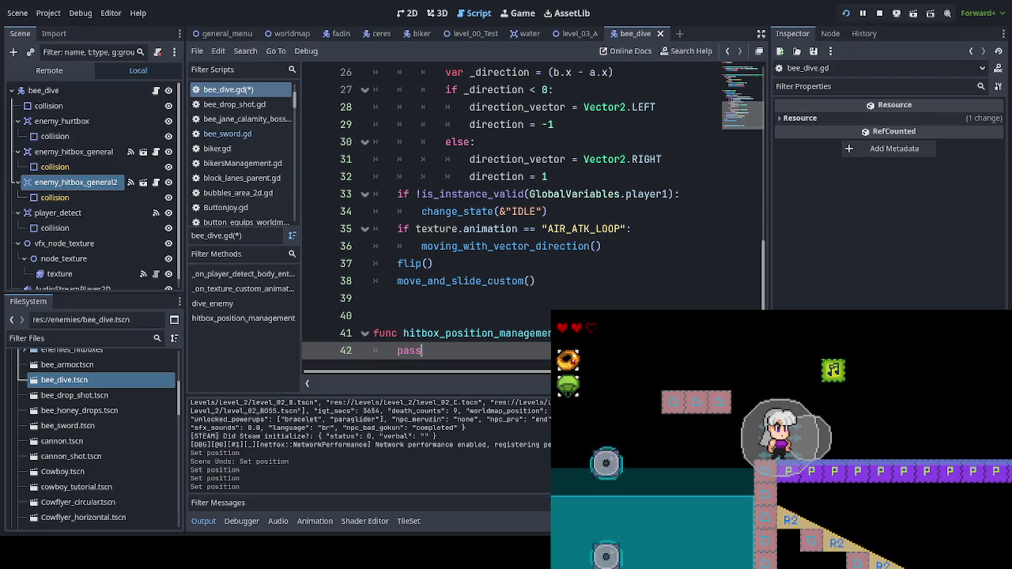
click(474, 333)
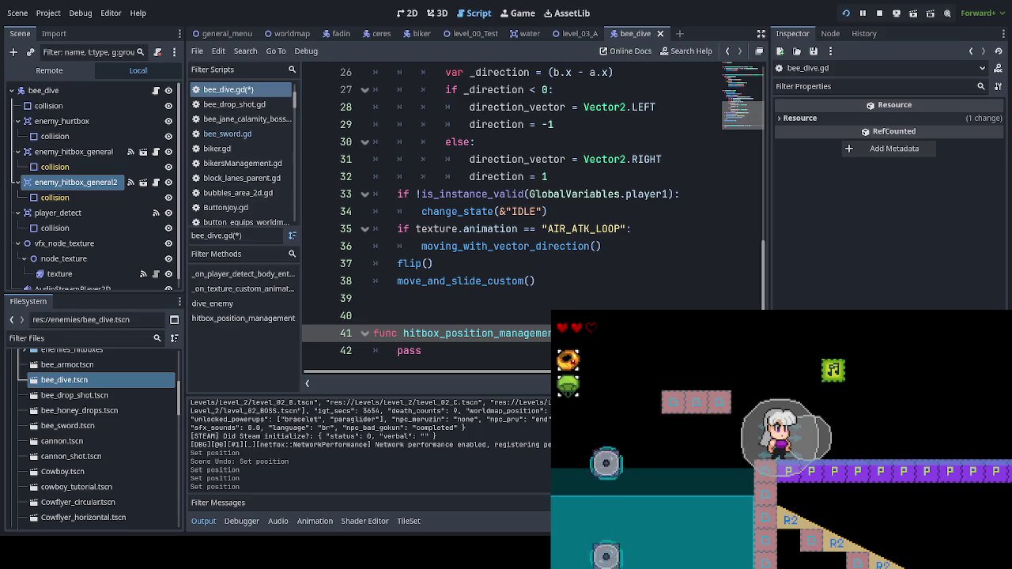
click(422, 350)
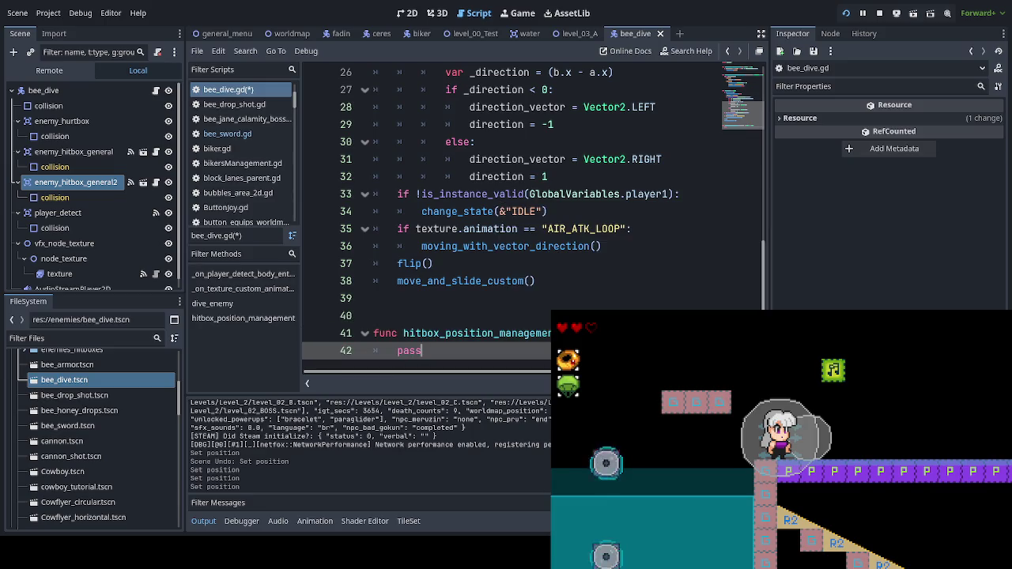
Follow BeeEnemies to its base class and view CharacterBodyClass.gd's flip() function
scroll(592, 311, up, 8)
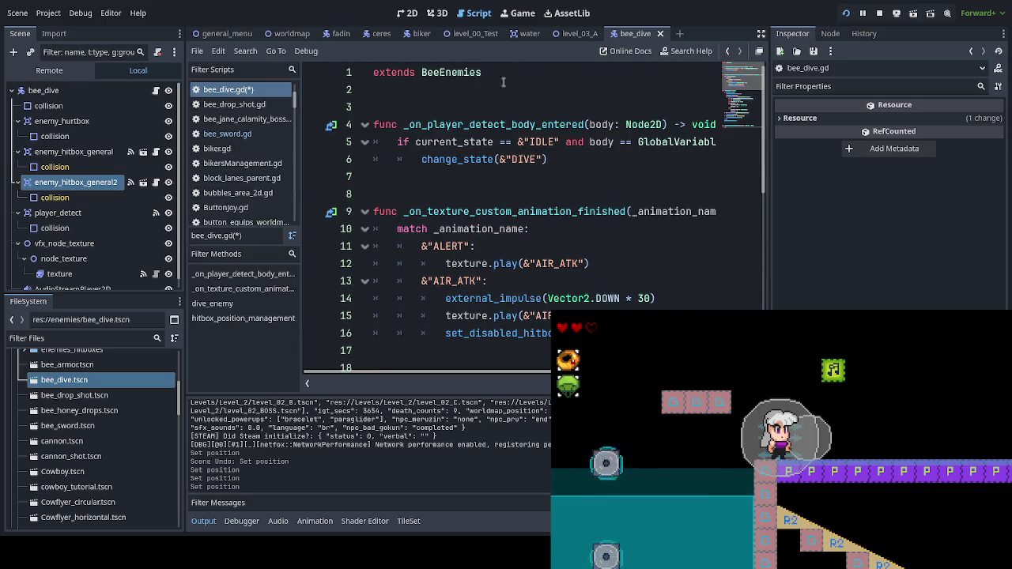
ctrl+click(475, 83)
scroll(485, 88, up, 2)
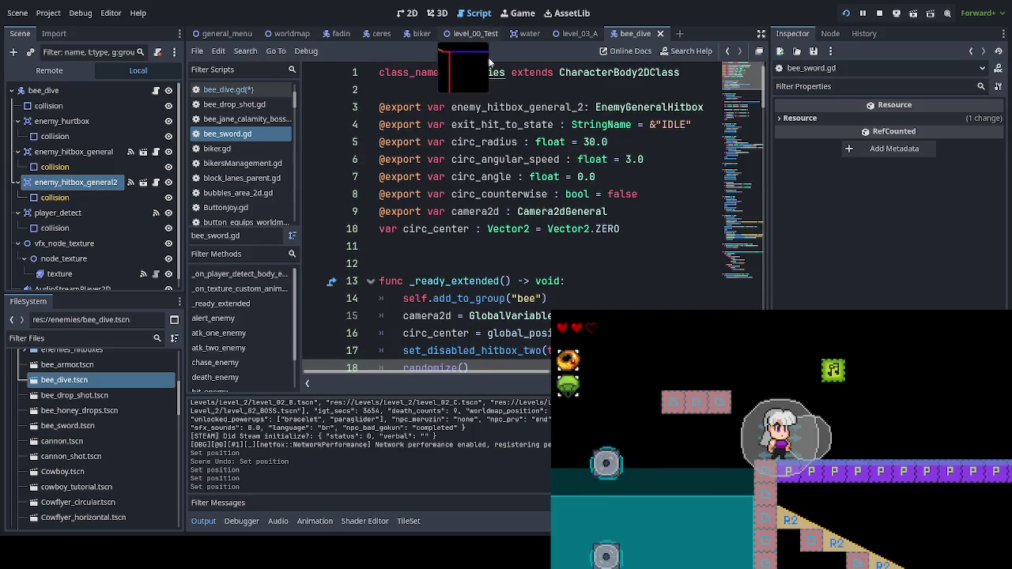
ctrl+click(616, 72)
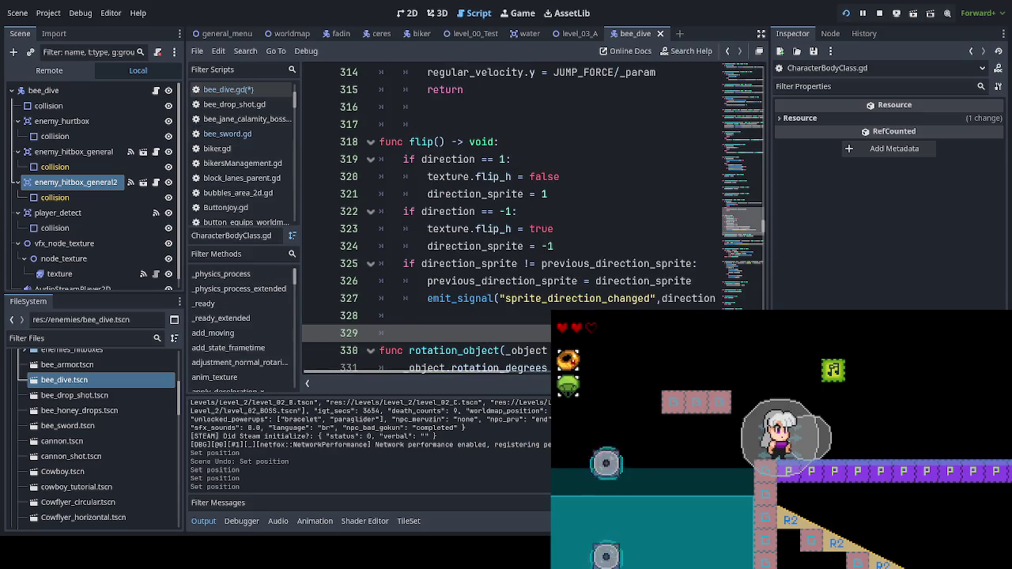
Jump from flip() to direction_sprite's declaration, then return to bee_dive.gd's new stub
click(506, 373)
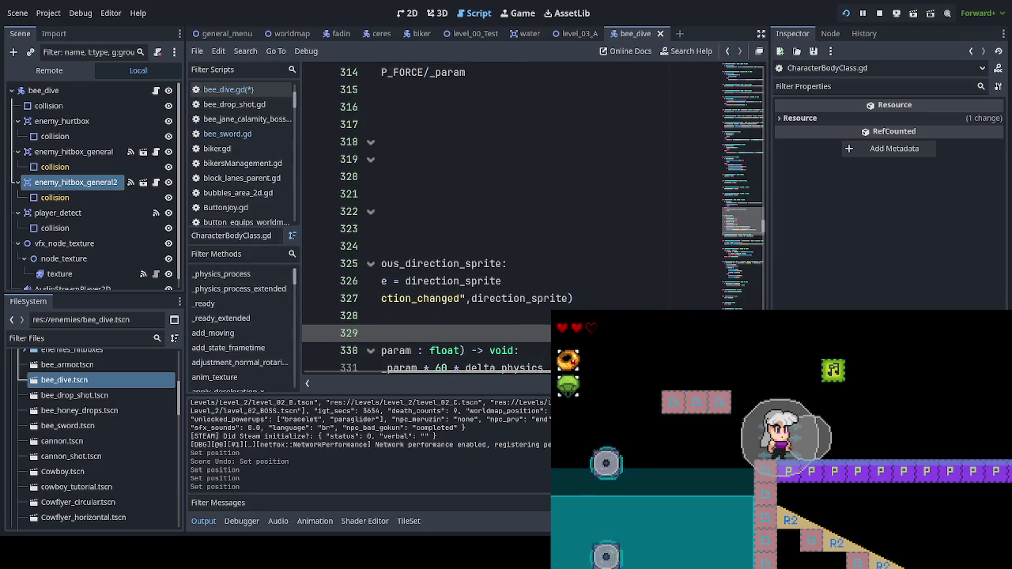
click(507, 298)
ctrl+click(506, 298)
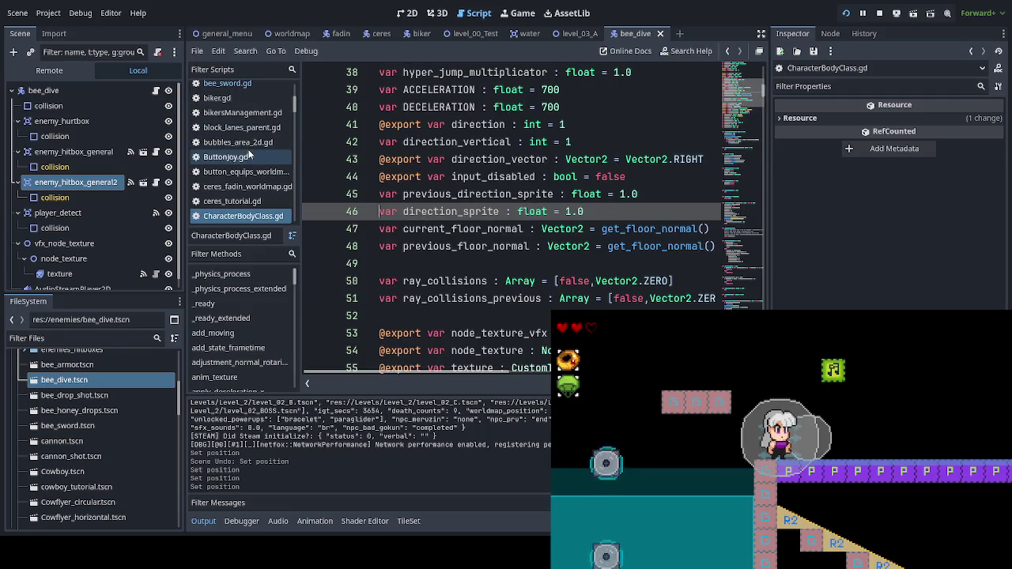
click(155, 90)
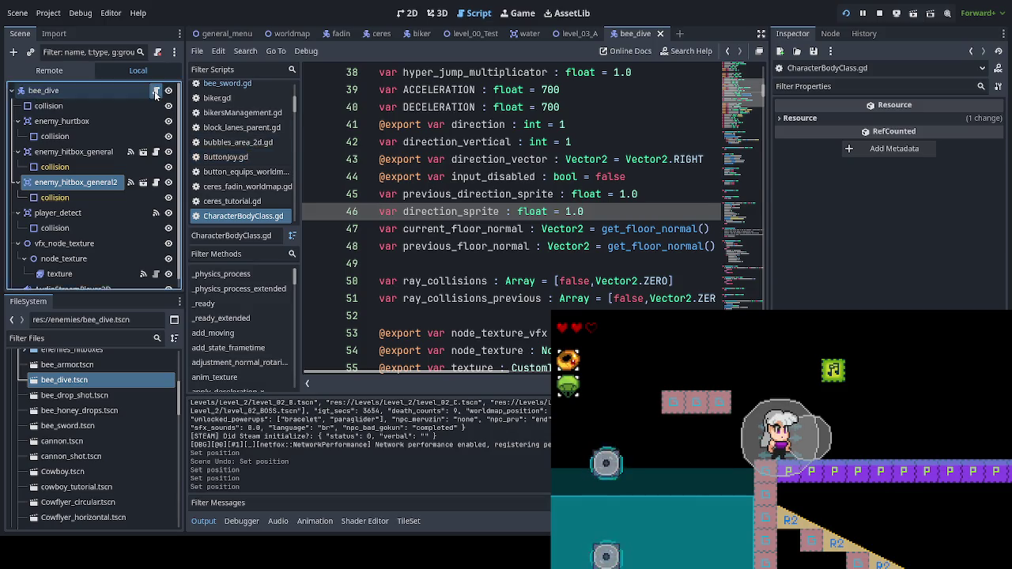
scroll(596, 300, down, 6)
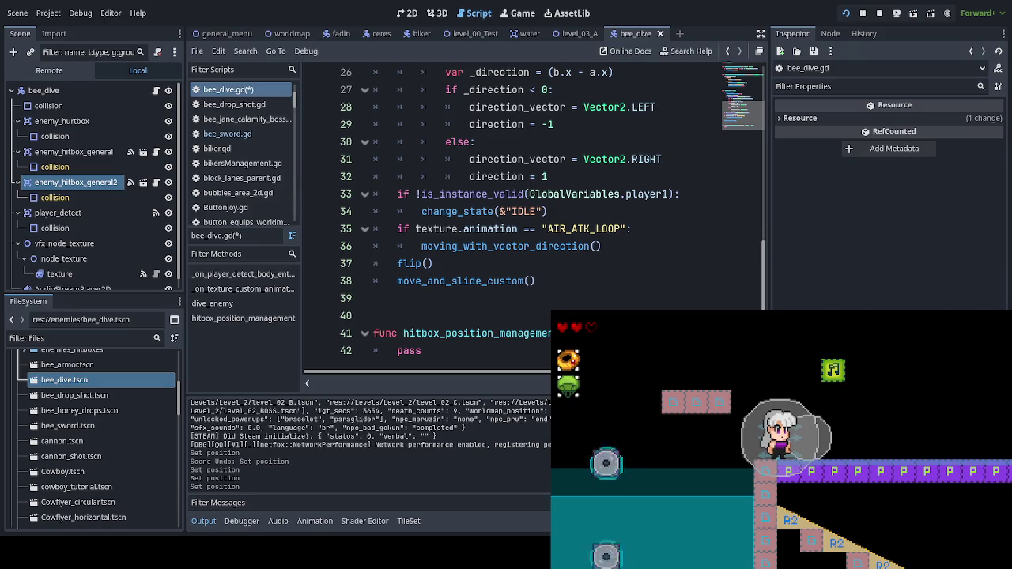
Replace the pass placeholder with an 'if _direction > 0:' branch whose body is pass
double_click(412, 353)
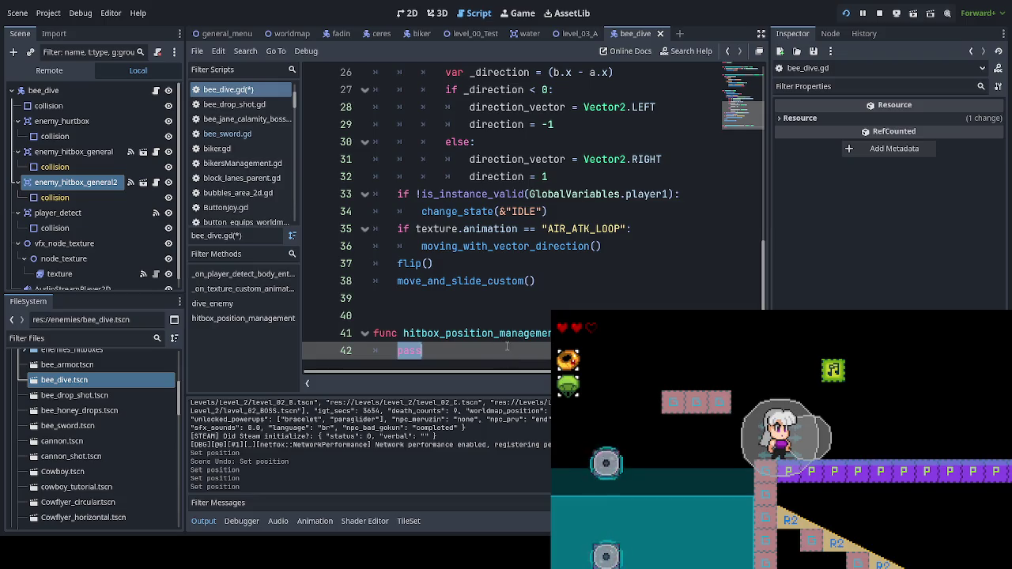
text(if _di)
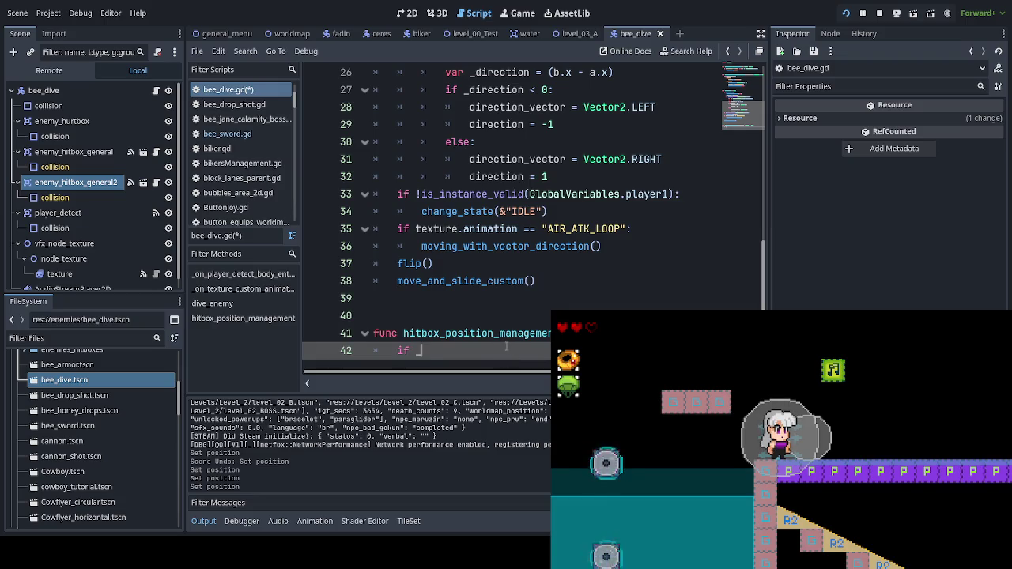
text(re)
key(Return)
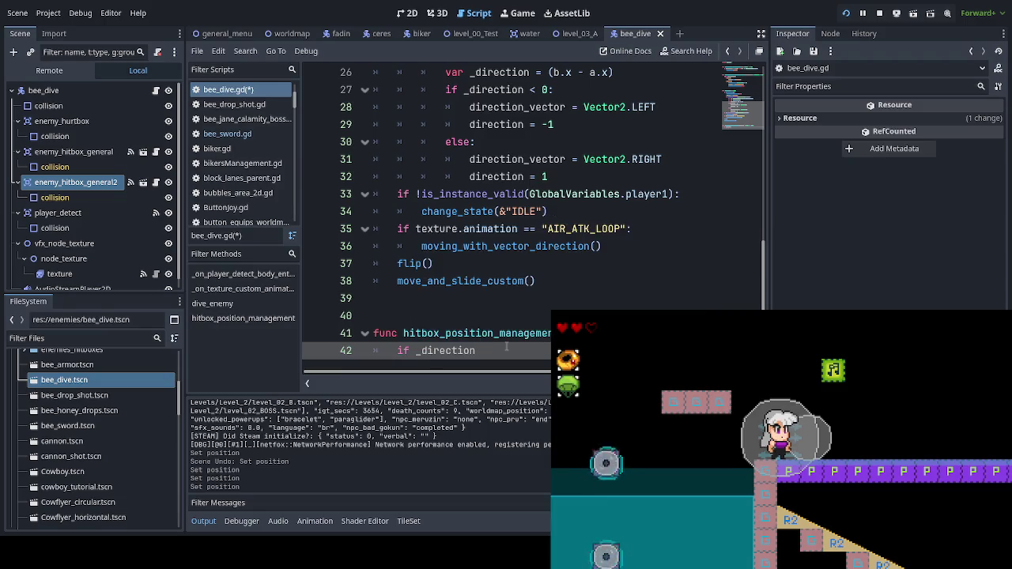
text(==)
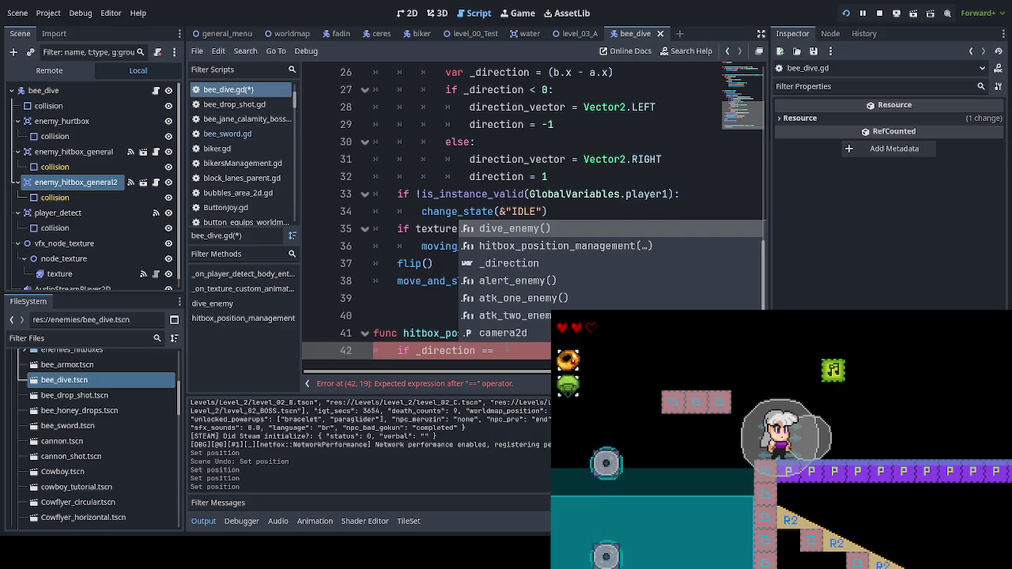
text(1.)
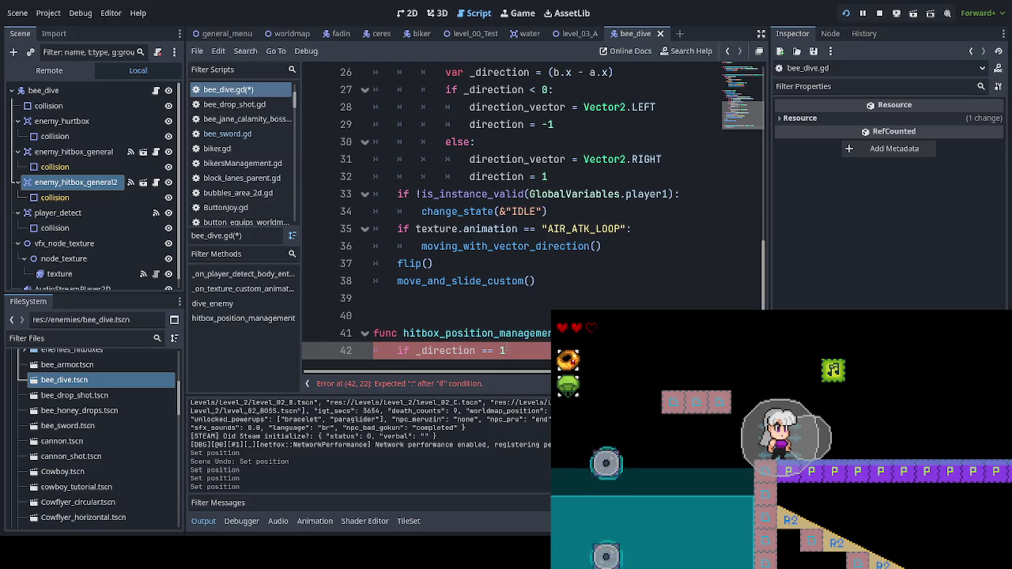
text(0)
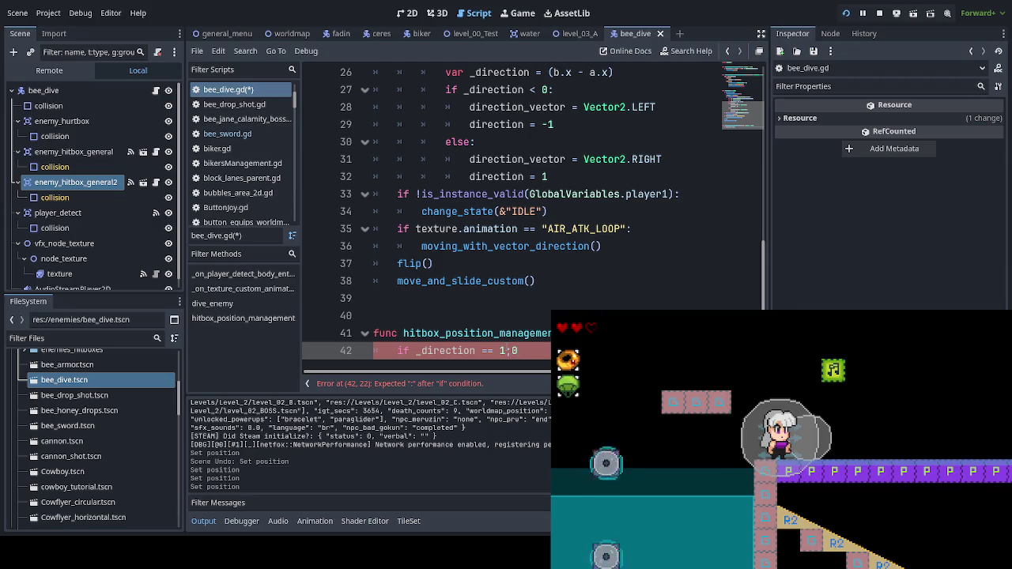
key(BackSpace)
key(BackSpace)
key(BackSpace)
key(BackSpace)
key(BackSpace)
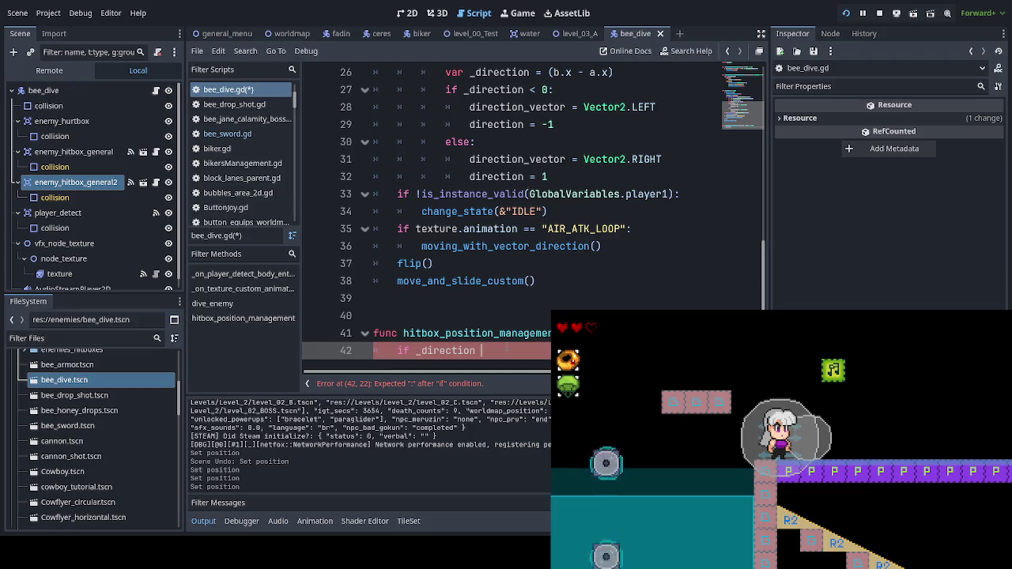
text(> 0:)
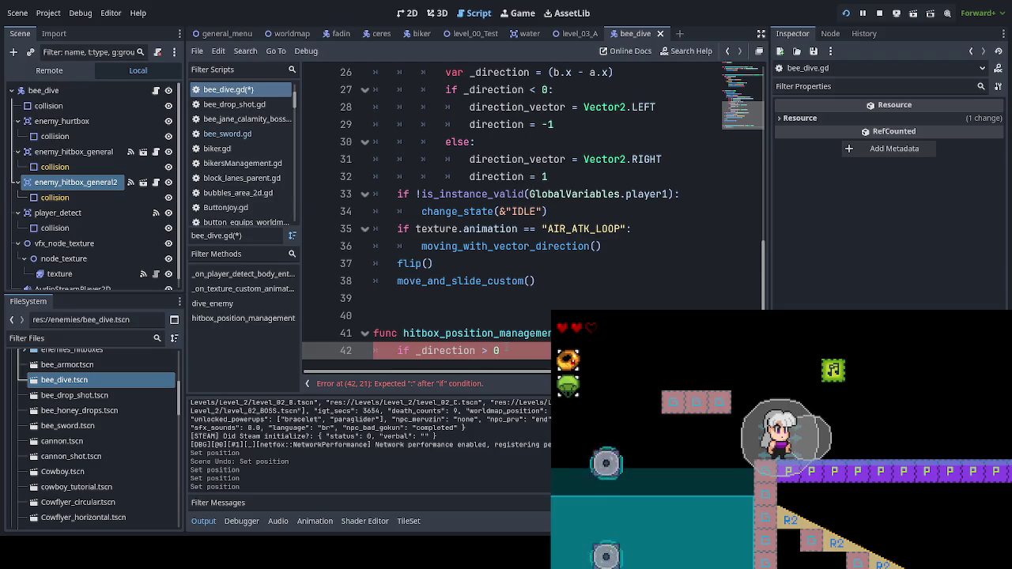
key(Return)
text(pass)
key(Return)
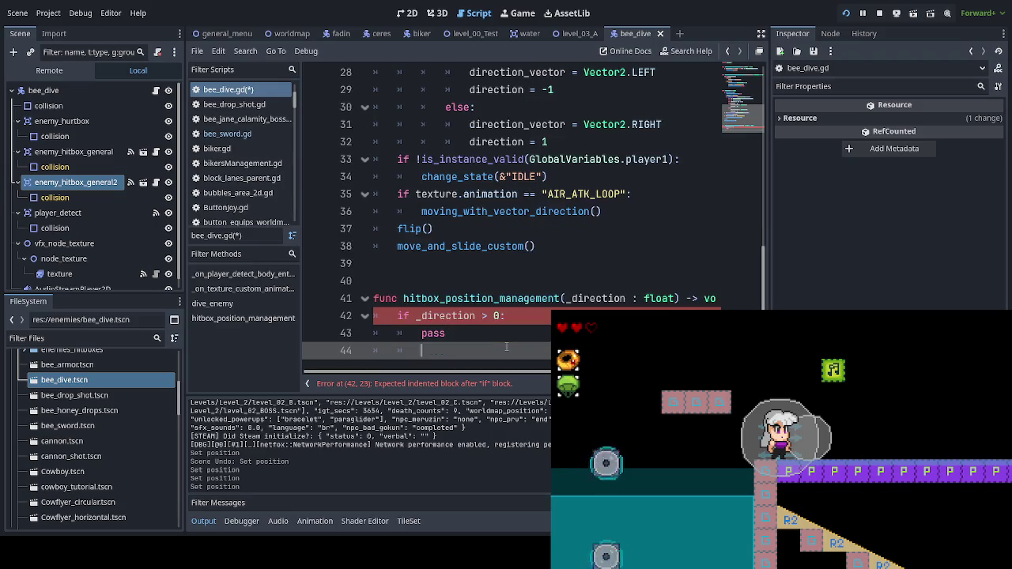
Add an 'elif _direction < 0:' branch below it, also with a pass body
key(BackSpace)
text(else)
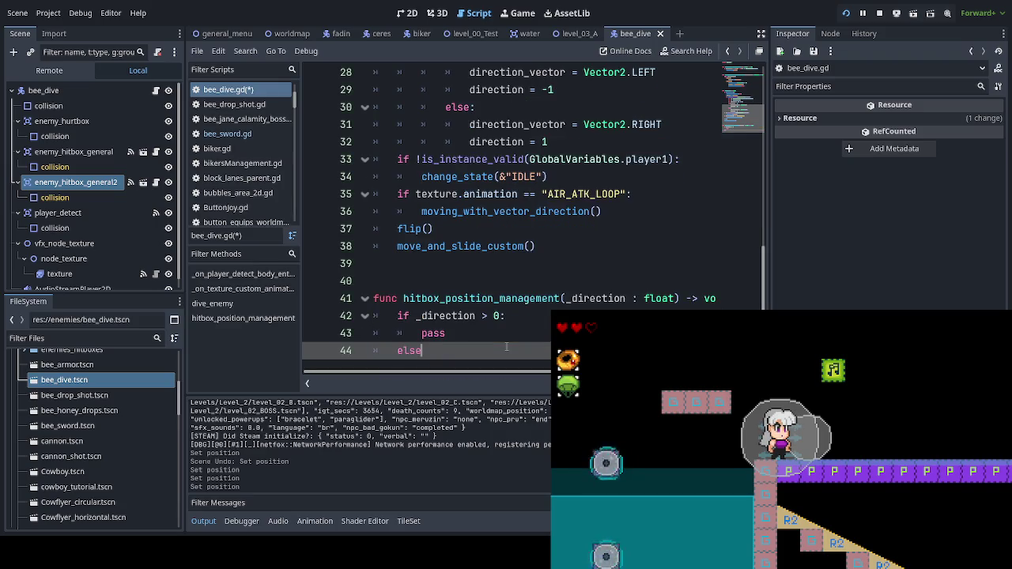
key(BackSpace)
key(BackSpace)
key(BackSpace)
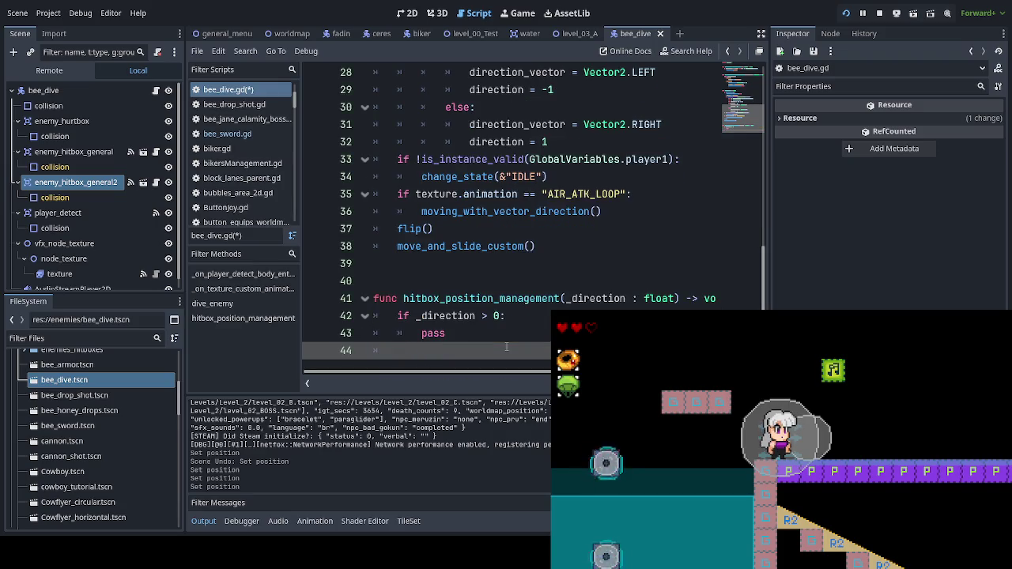
text(elif)
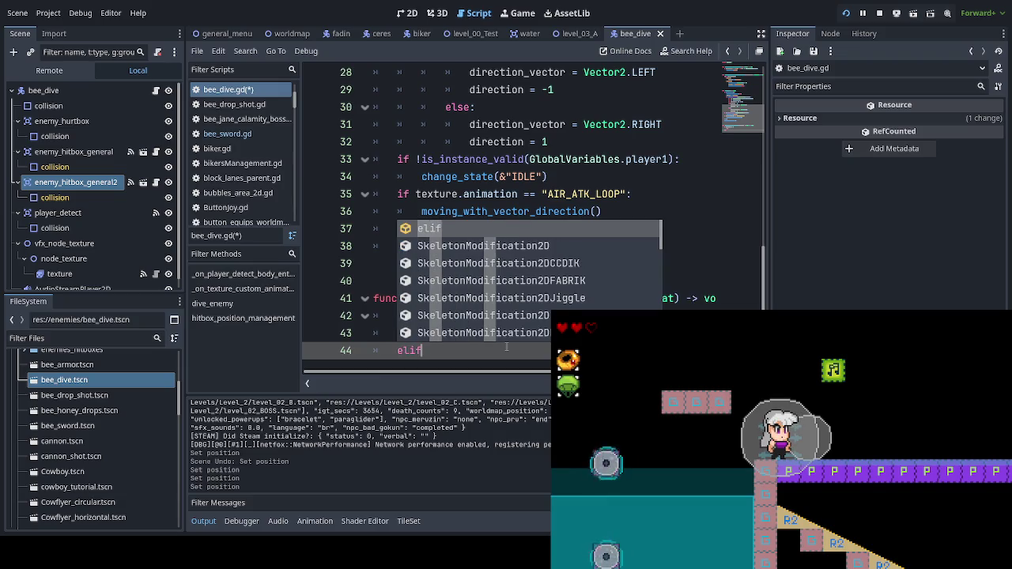
text( direction)
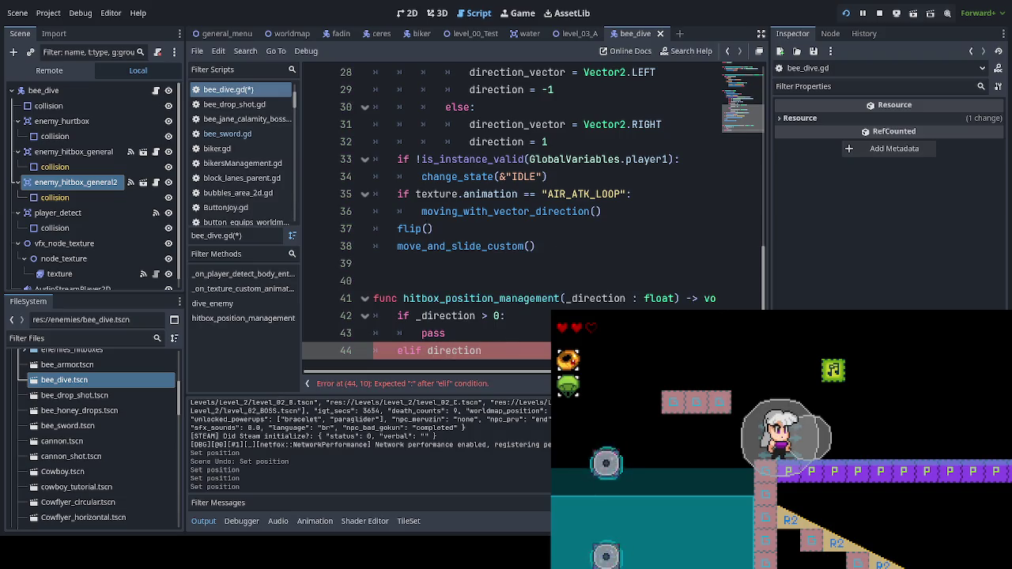
text(_)
key(Right)
key(Right)
key(Right)
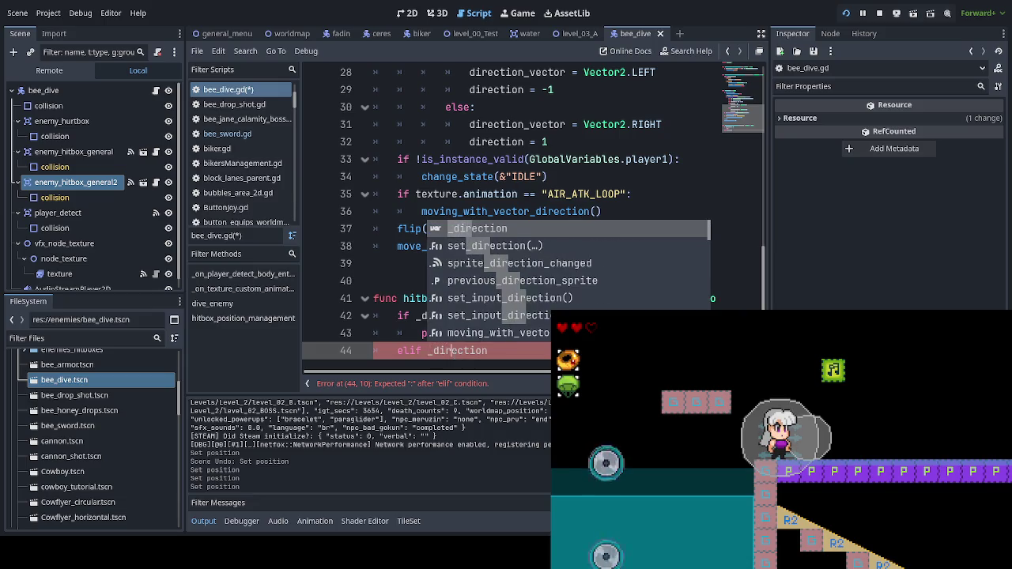
text(c)
key(End)
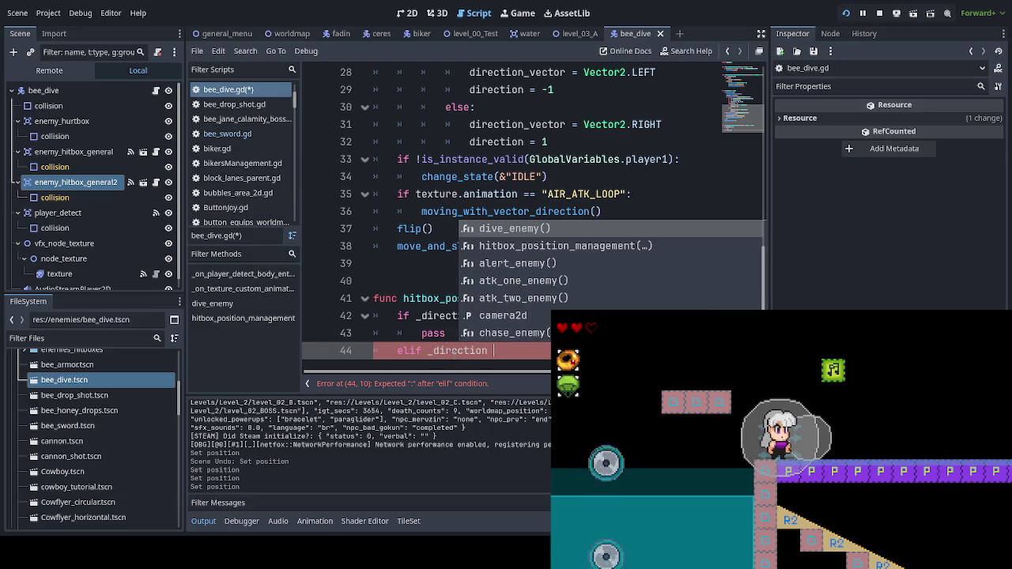
text(< )
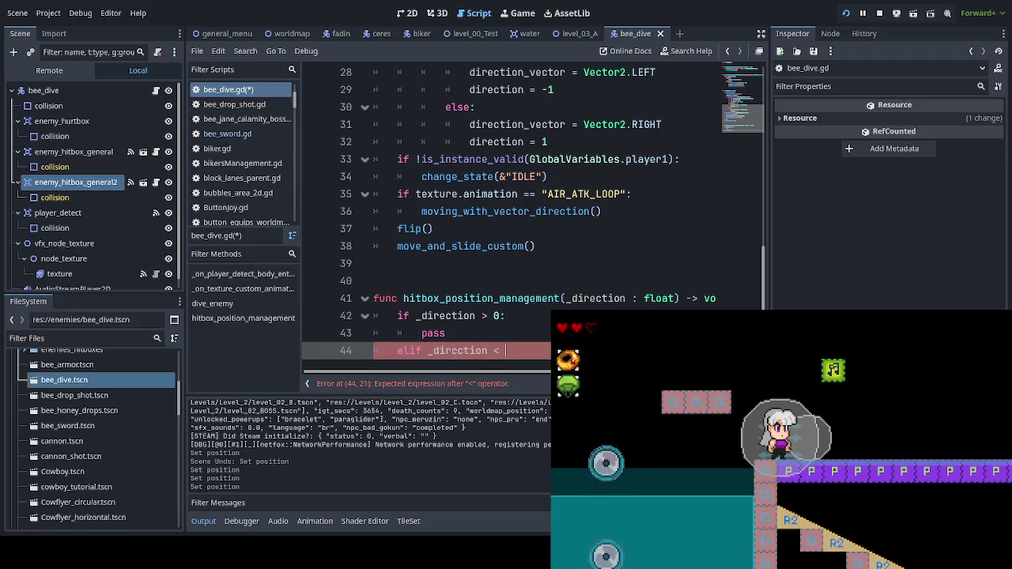
text(0:)
key(Return)
text(pass)
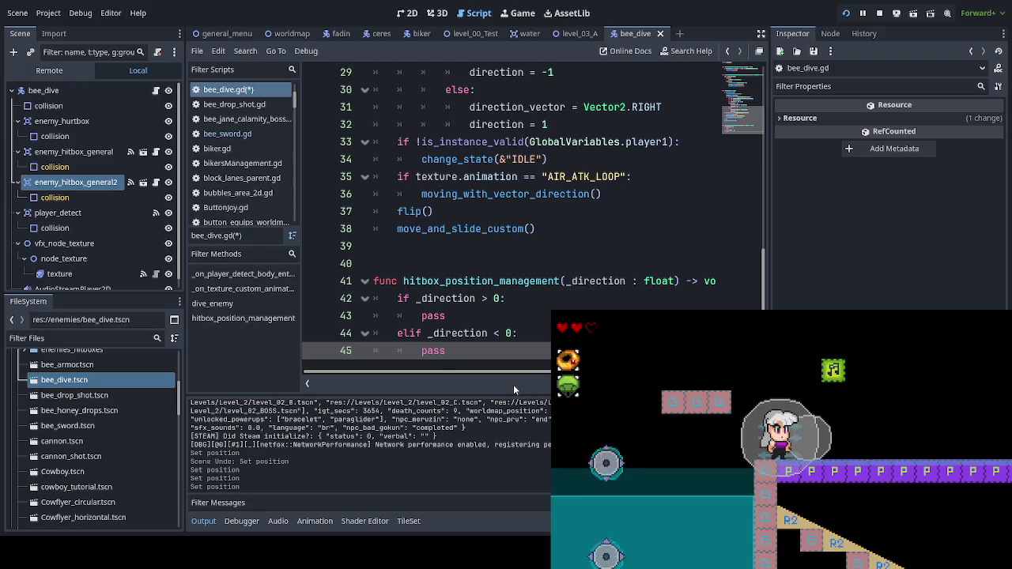
Add an empty line after the elif branch's pass and go back up to dive_enemy's is_enter_state check
key(Return)
key(Return)
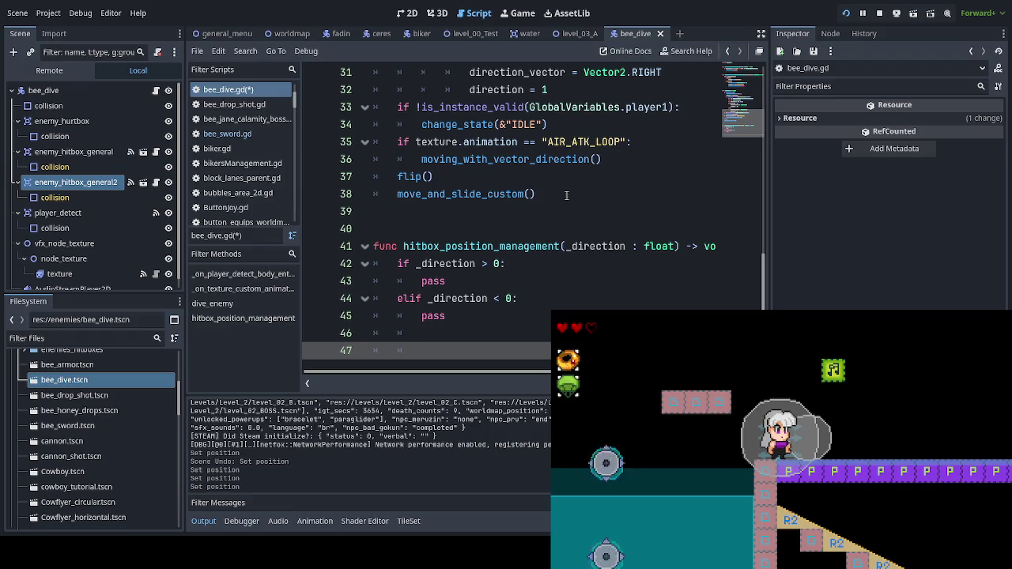
scroll(563, 204, up, 2)
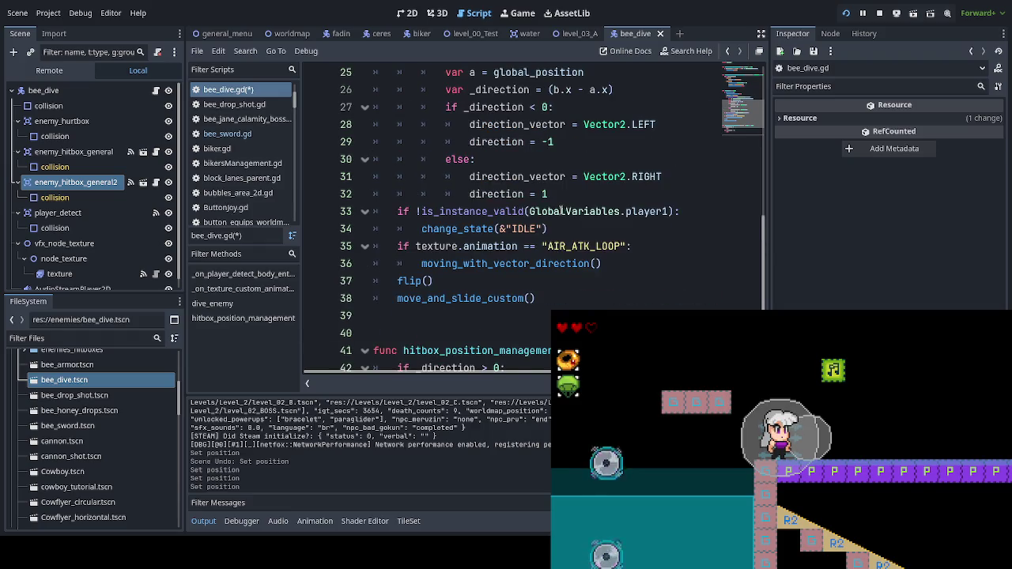
scroll(557, 214, up, 2)
scroll(517, 228, up, 1)
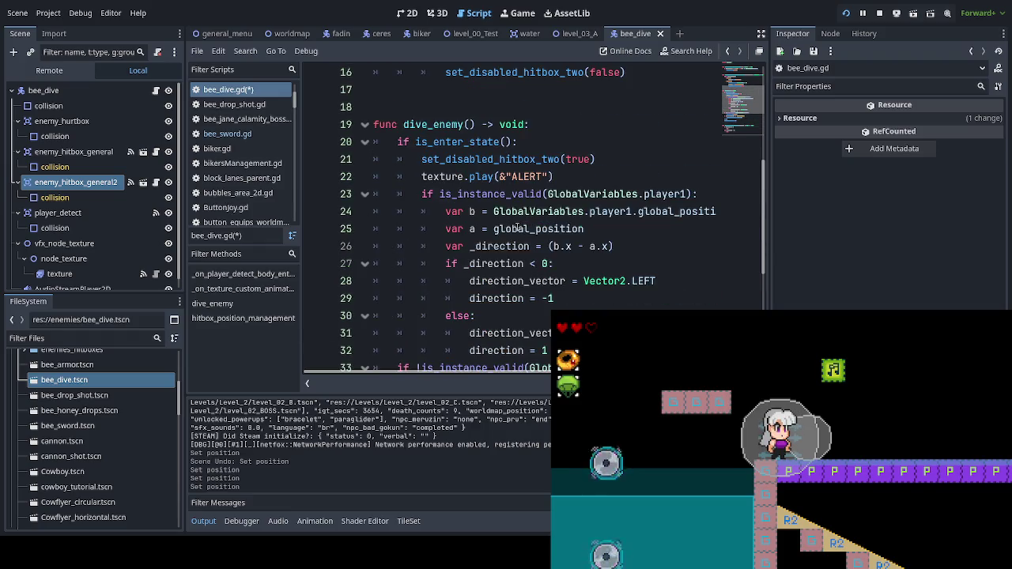
click(528, 140)
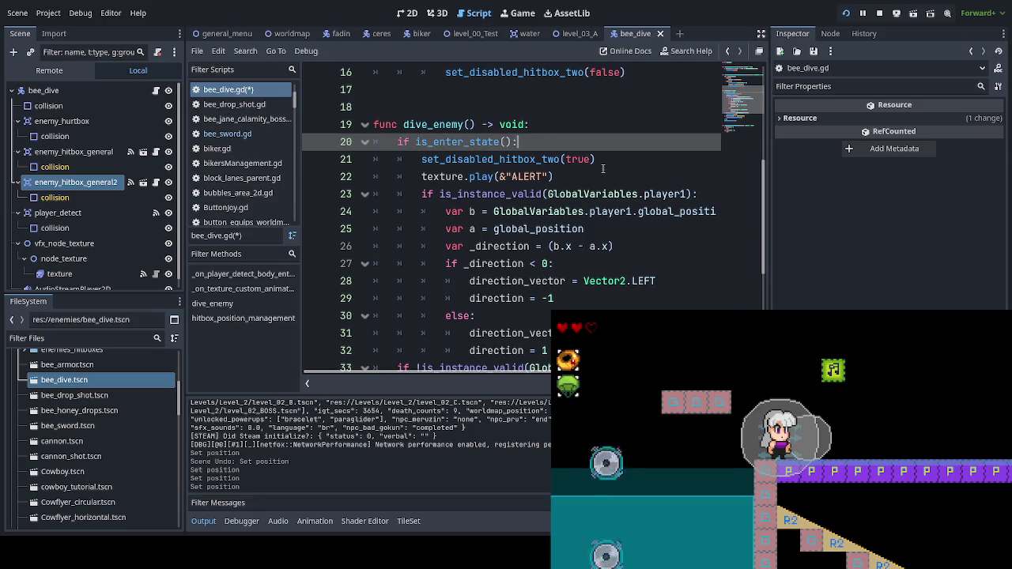
Under 'if is_enter_state():' add sprite_direction_changed.connect(hitbox_position_management), passing the function without parentheses
key(Return)
text(direct)
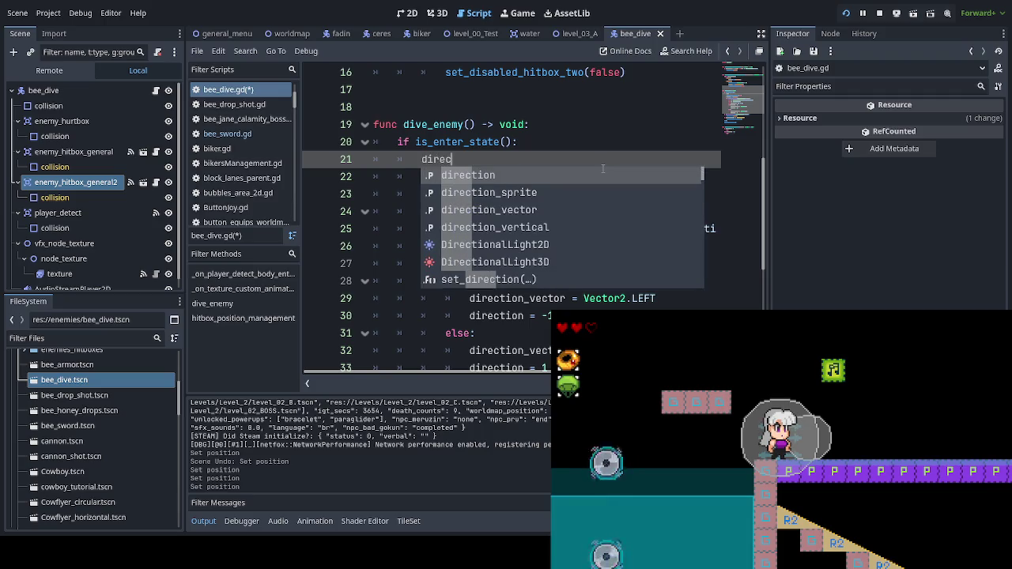
key(Down)
key(Down)
key(Down)
key(Down)
key(Down)
key(Down)
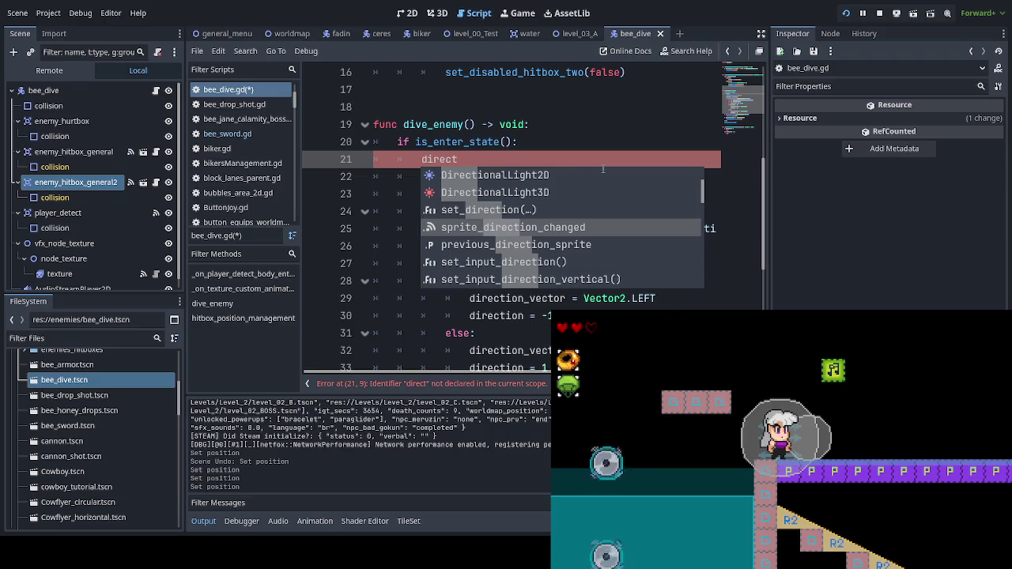
key(Return)
text(.co)
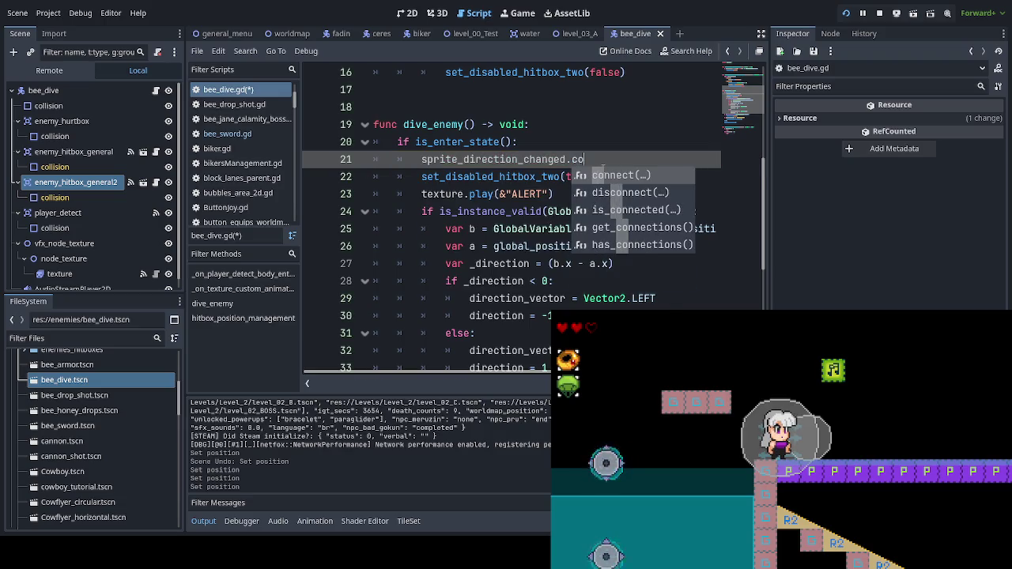
key(Return)
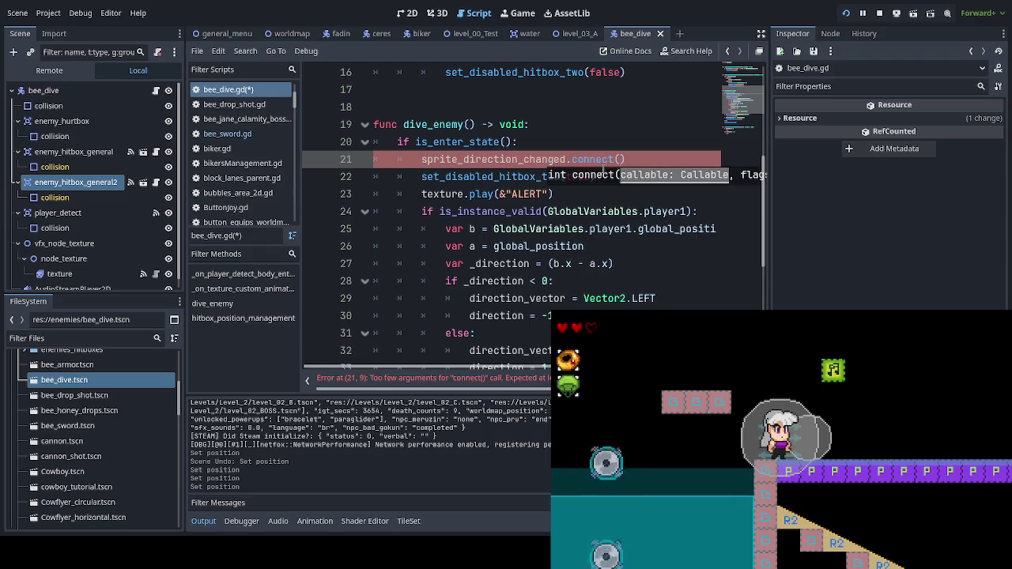
text(hi)
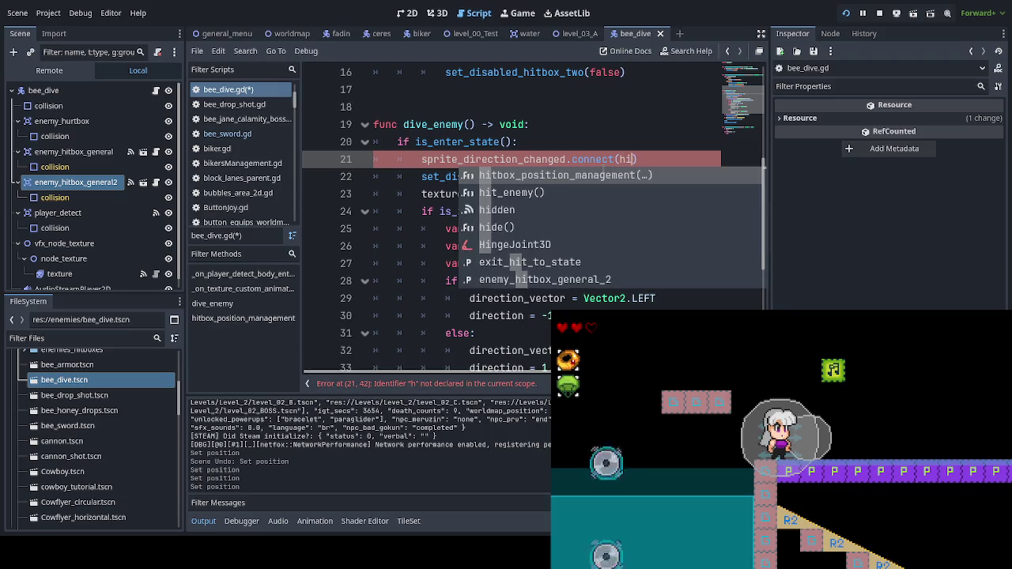
text(t)
key(Return)
key(BackSpace)
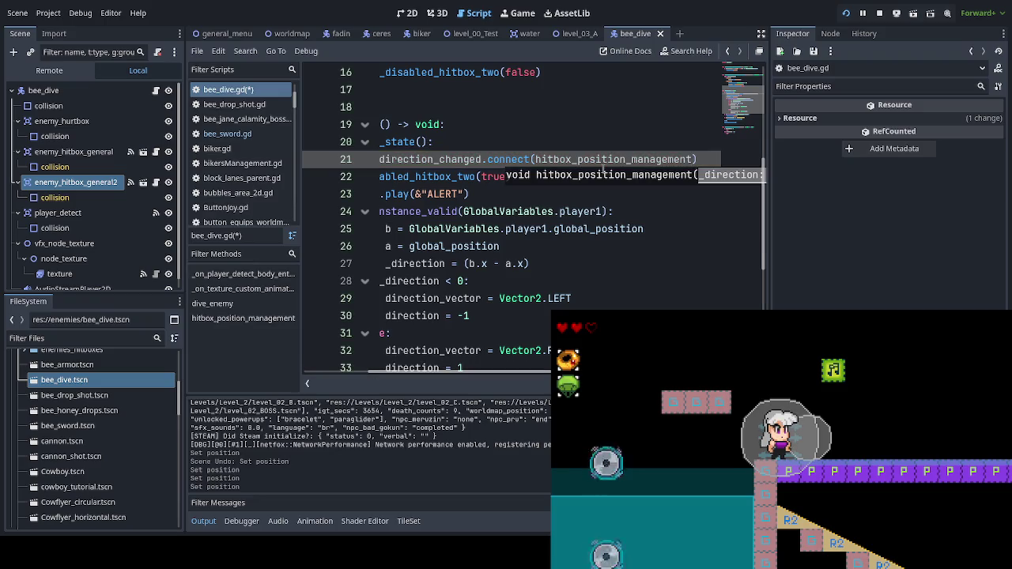
drag(563, 373, 491, 374)
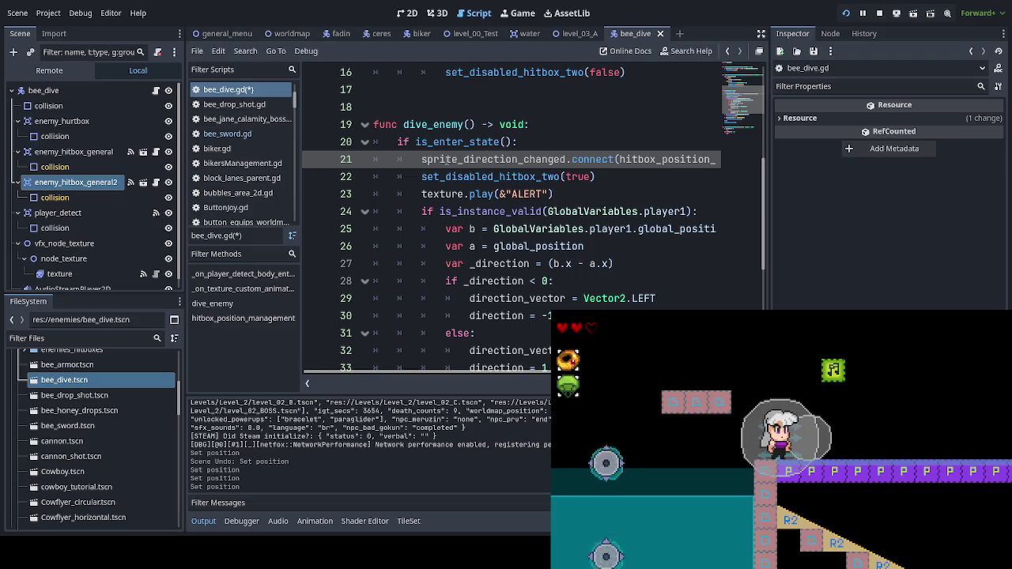
click(421, 159)
scroll(482, 269, down, 5)
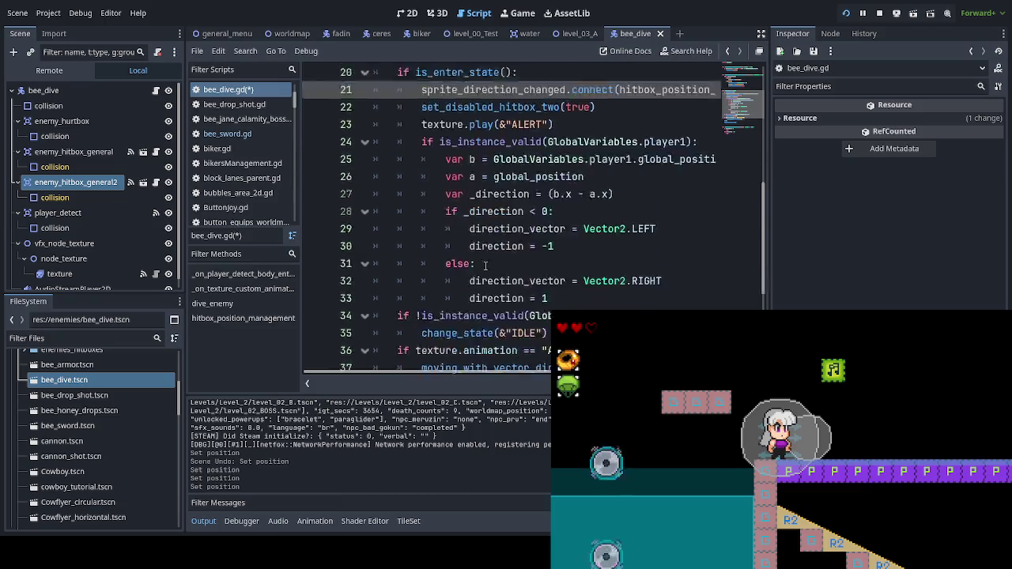
scroll(485, 263, up, 7)
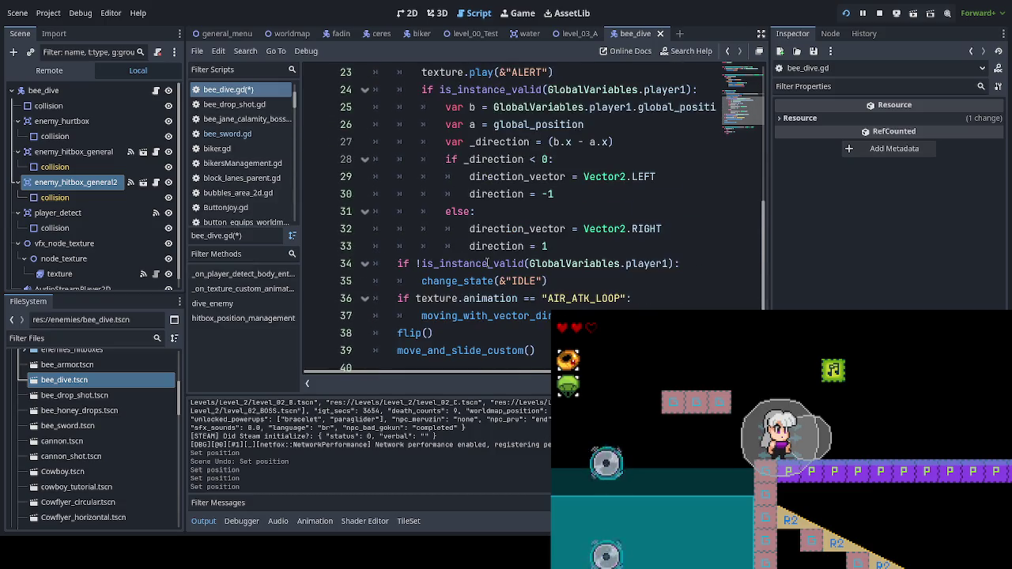
scroll(488, 264, up, 4)
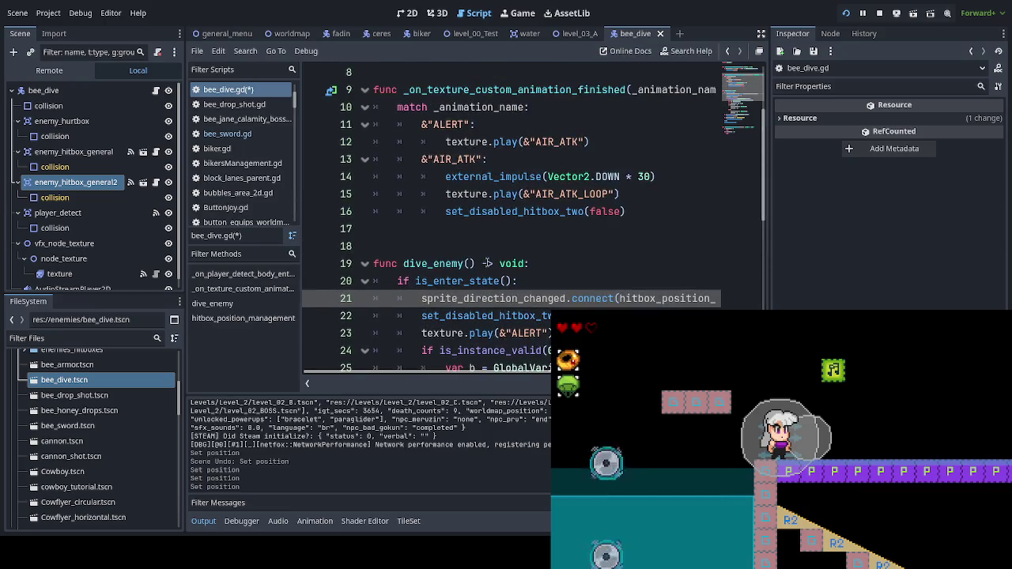
scroll(487, 264, down, 2)
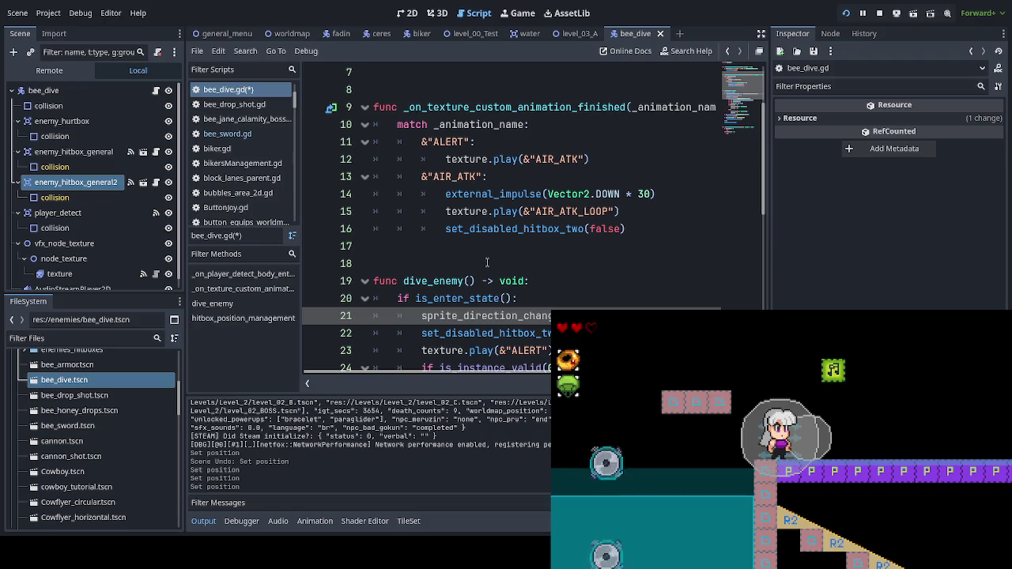
scroll(487, 264, down, 2)
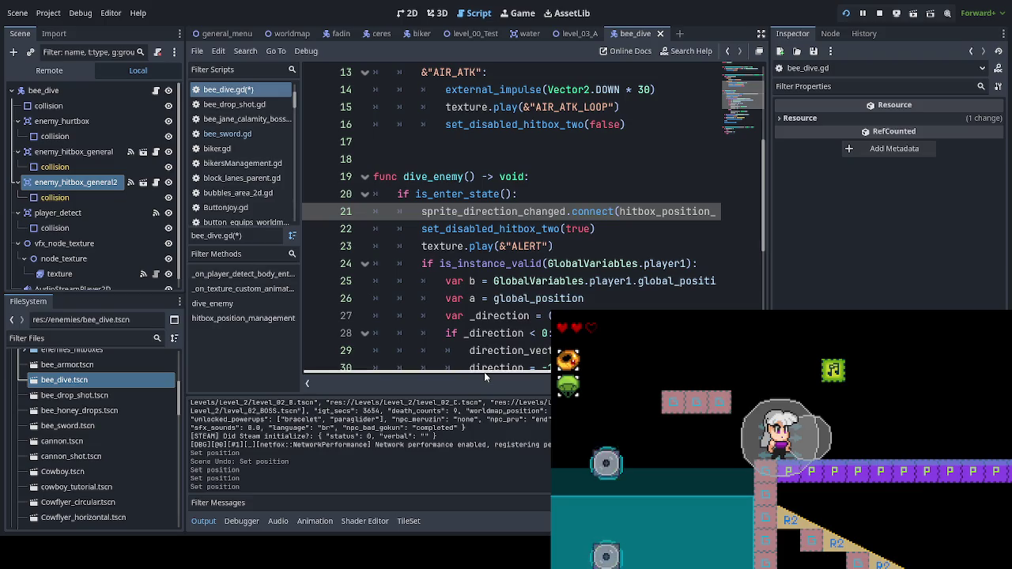
Start a new if line above the connect call containing a copy of sprite_direction_changed.connect
click(528, 196)
key(Return)
text(if)
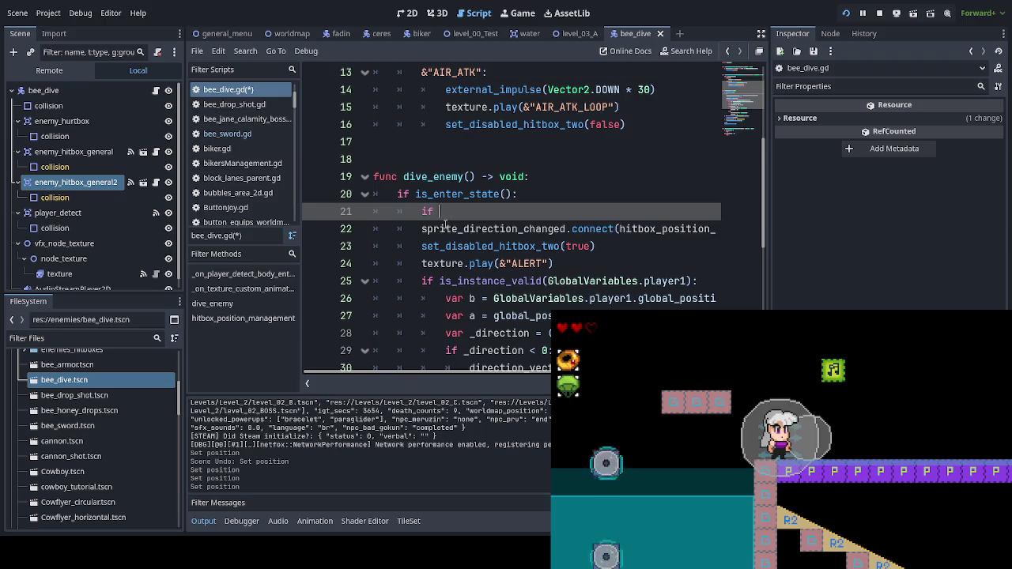
double_click(427, 229)
key(ctrl+shift+Right)
key(ctrl+c)
key(Up)
key(ctrl+v)
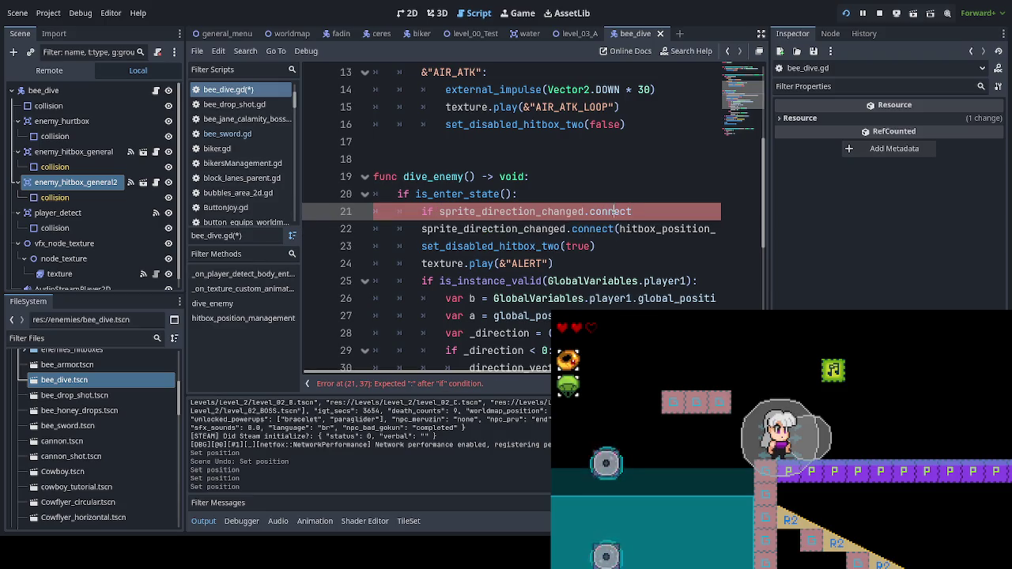
Turn it into 'if sprite_direction_changed.is_connected(hitbox_position_management):'
double_click(613, 211)
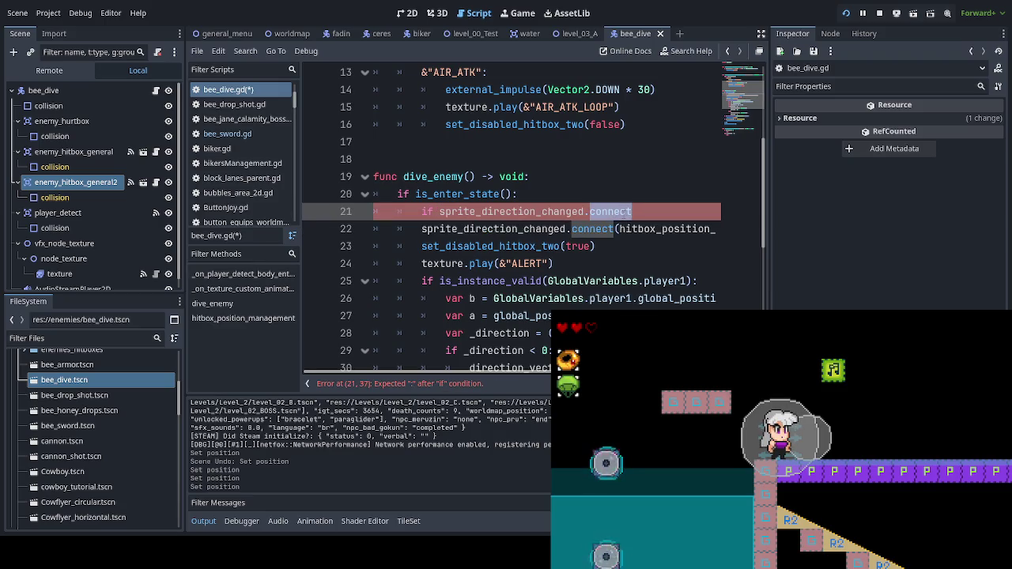
text(is)
key(Return)
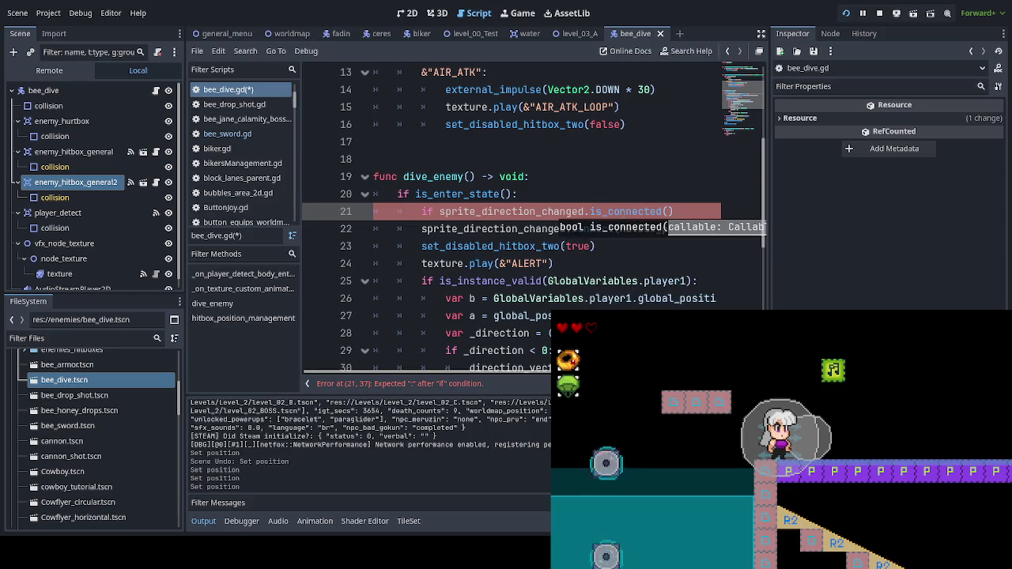
double_click(630, 228)
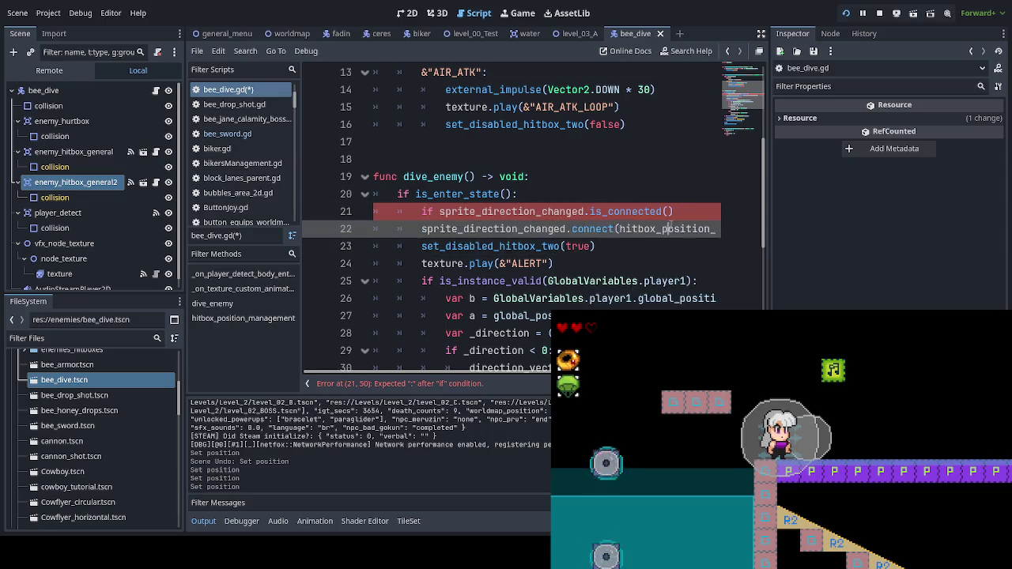
key(ctrl+c)
click(597, 211)
key(ctrl+v)
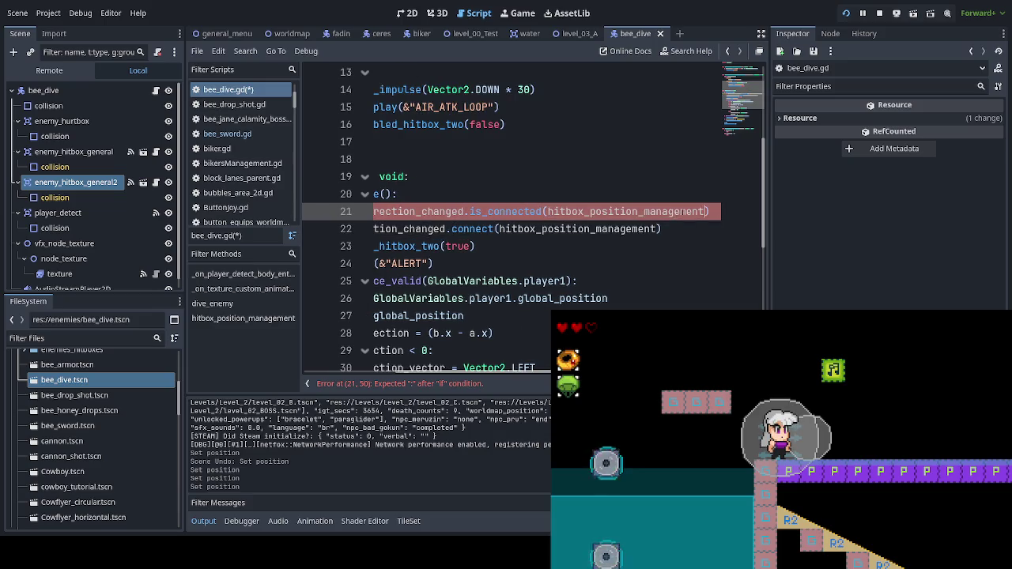
key(End)
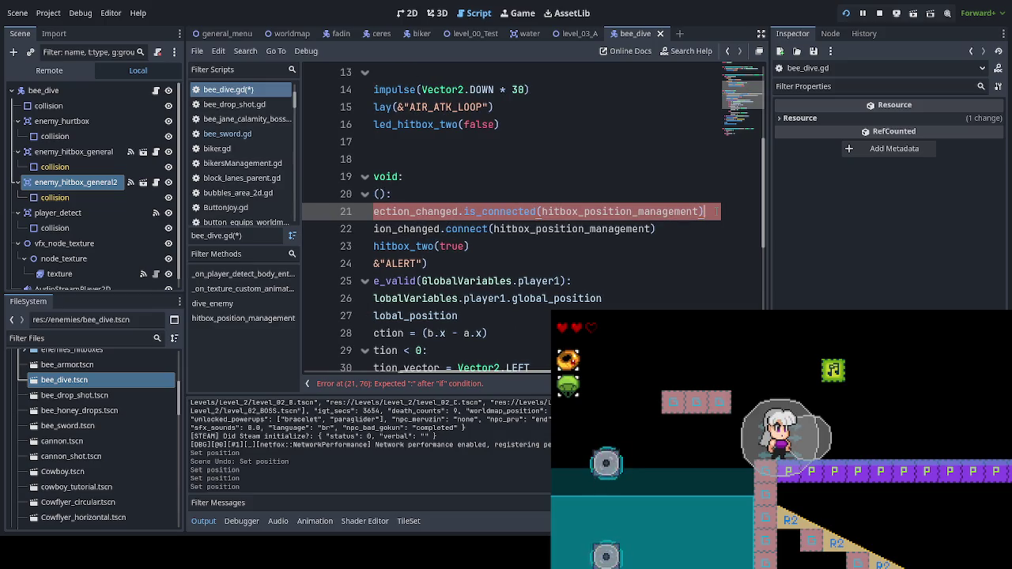
text(:)
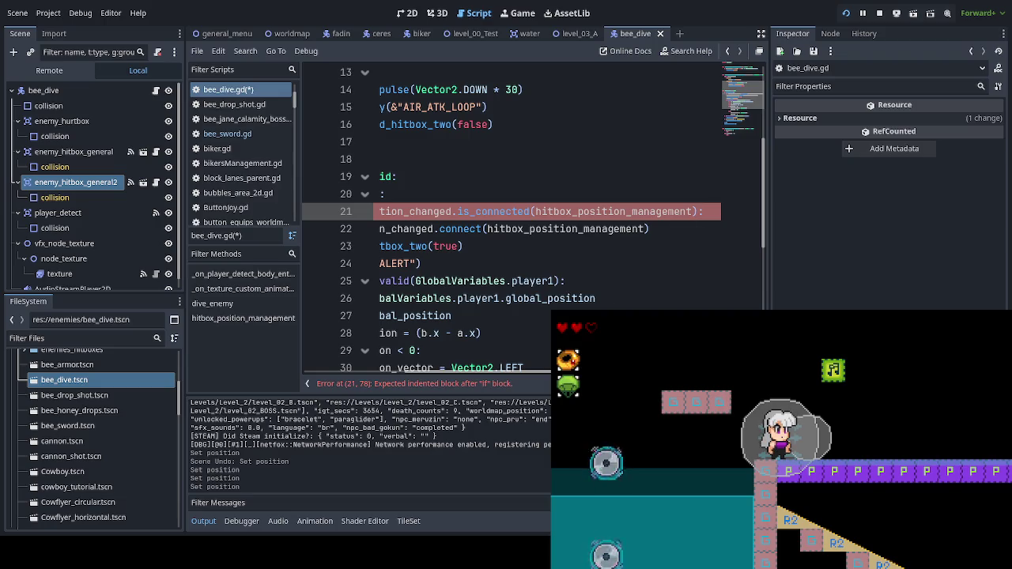
Indent the connect call under the guard and negate the condition with '!'
key(Home)
click(420, 229)
key(Tab)
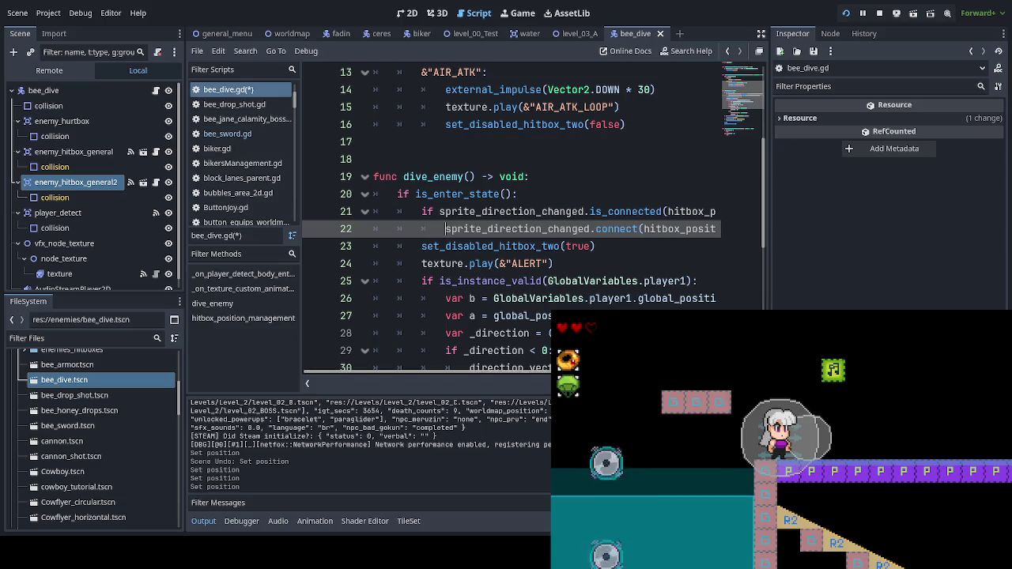
key(End)
key(ctrl+shift+Left)
key(ctrl+shift+Left)
key(ctrl+shift+Left)
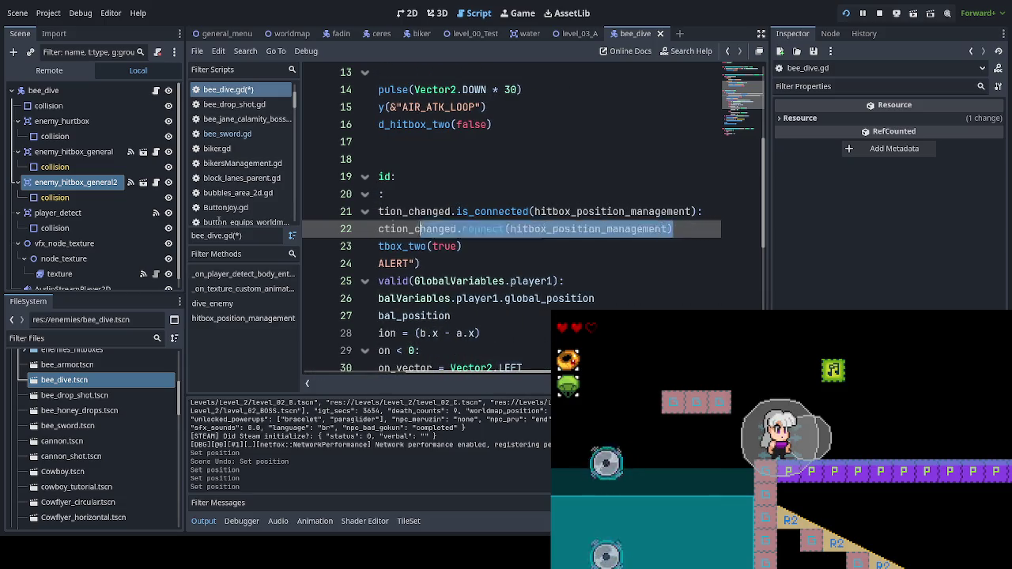
key(shift+Up)
click(464, 211)
click(440, 212)
text(!sprite_direc)
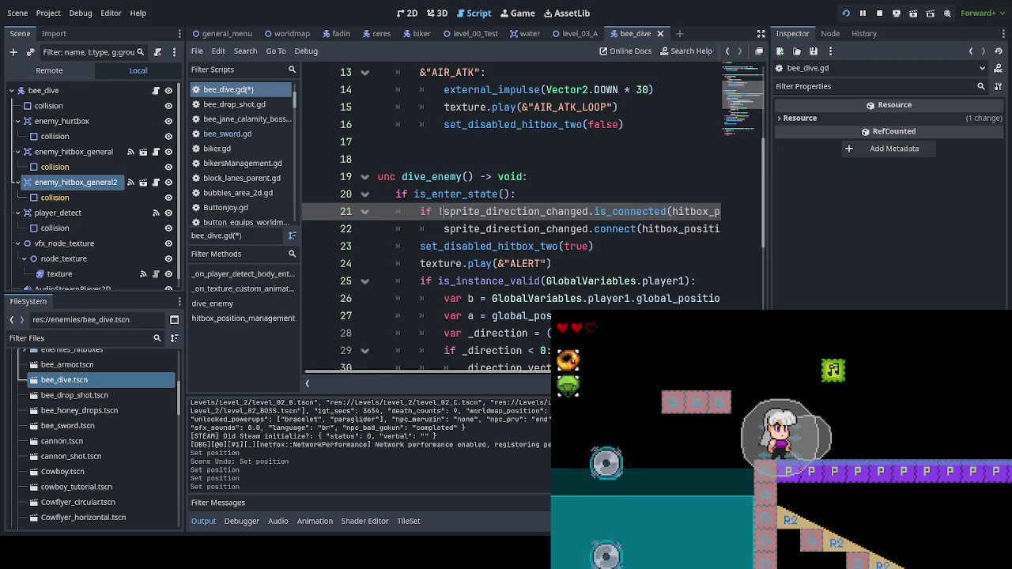
Cut both guarded connection lines out of the enter-state block and remove the leftover empty line
key(End)
key(Down)
key(ctrl+shift+Left)
key(shift+Home)
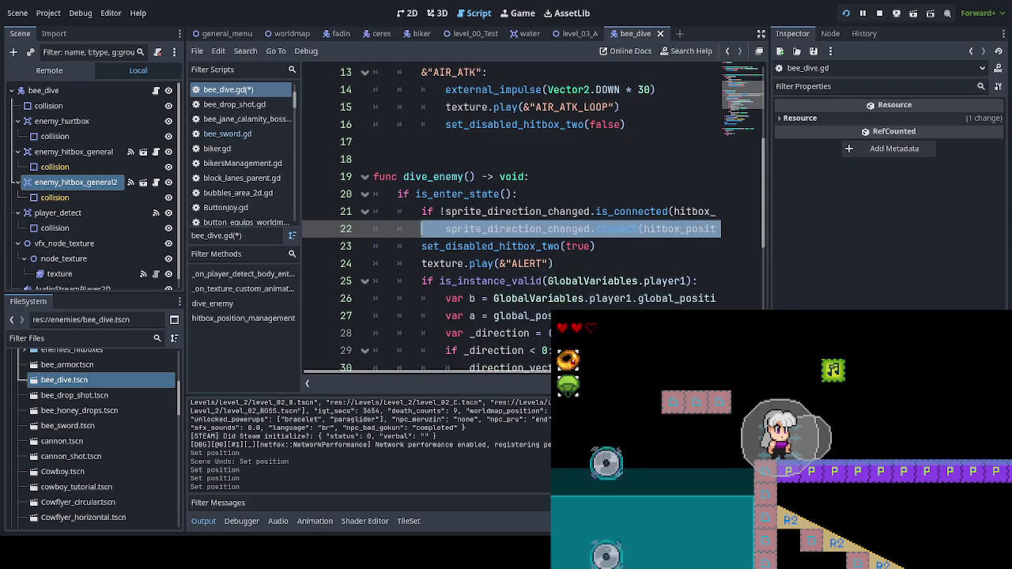
key(shift+Up)
key(shift+Home)
key(BackSpace)
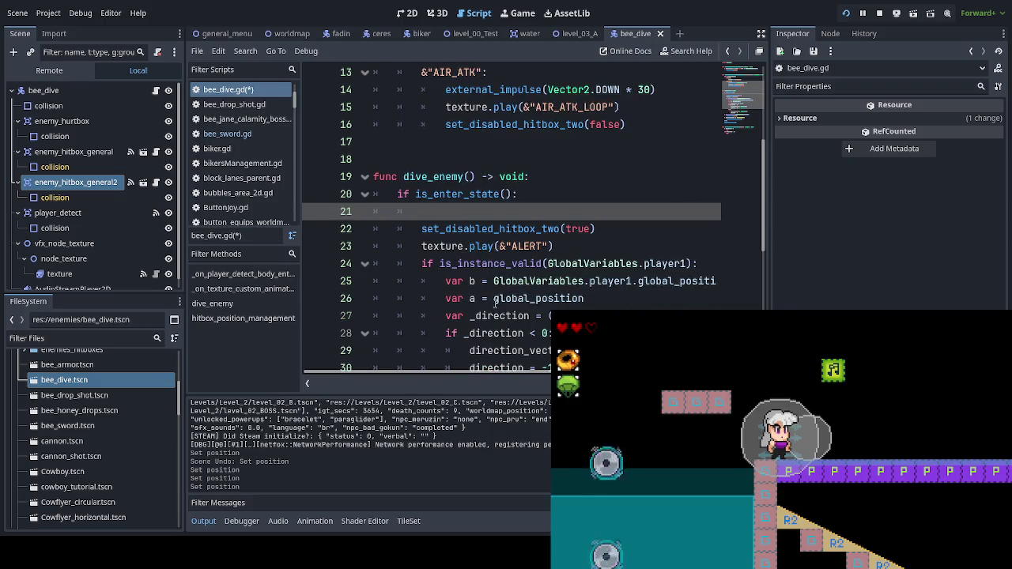
key(BackSpace)
Paste the guarded connection above change_state(&"DIVE") in the player-detect handler and save bee_dive.gd
scroll(516, 305, up, 3)
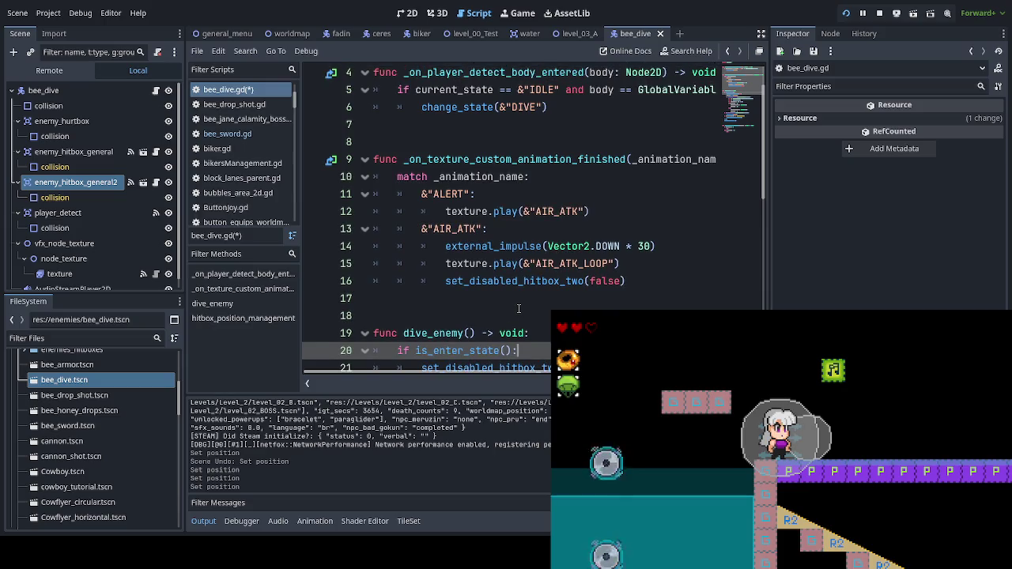
click(495, 196)
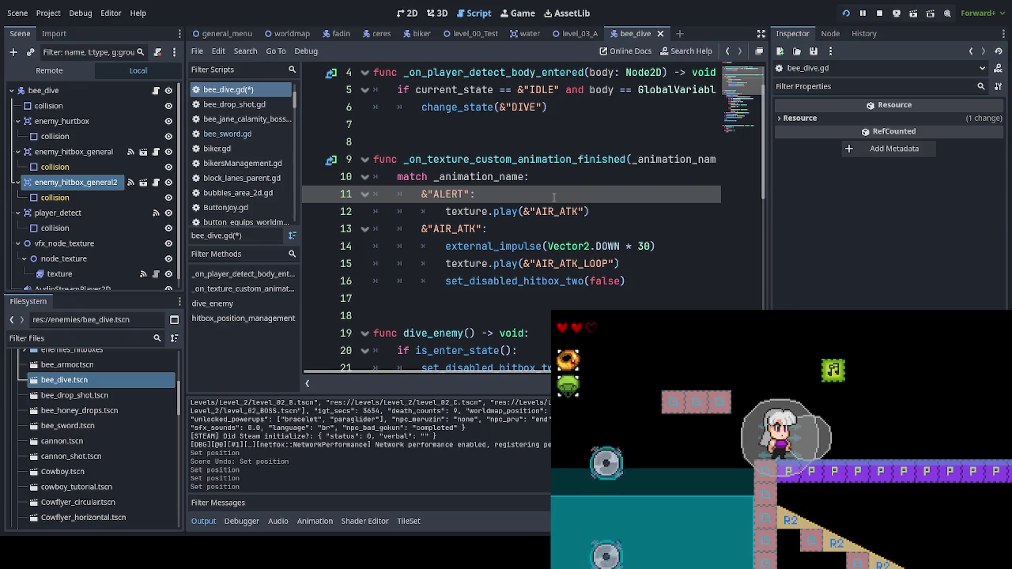
scroll(537, 245, up, 1)
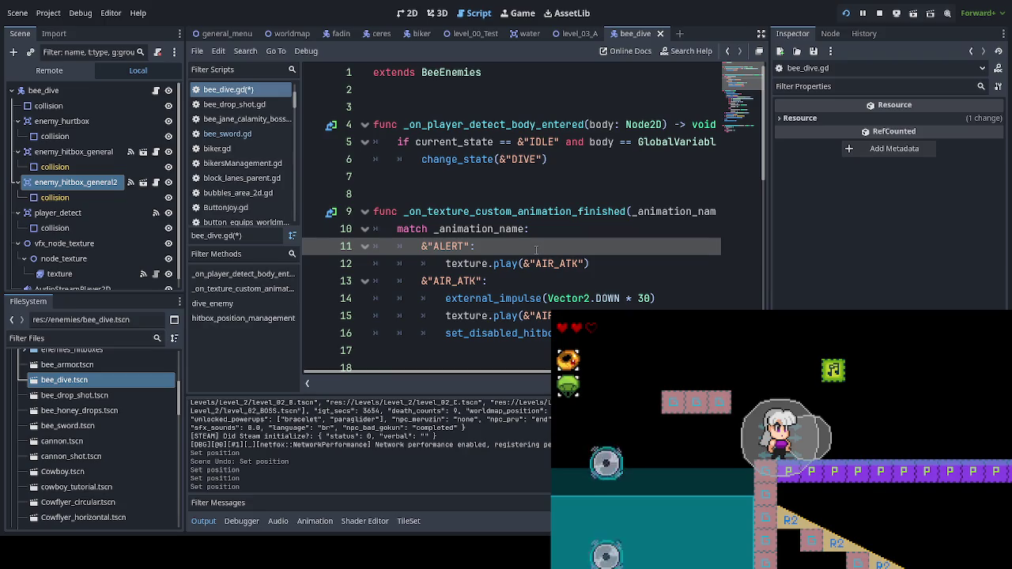
triple_click(427, 164)
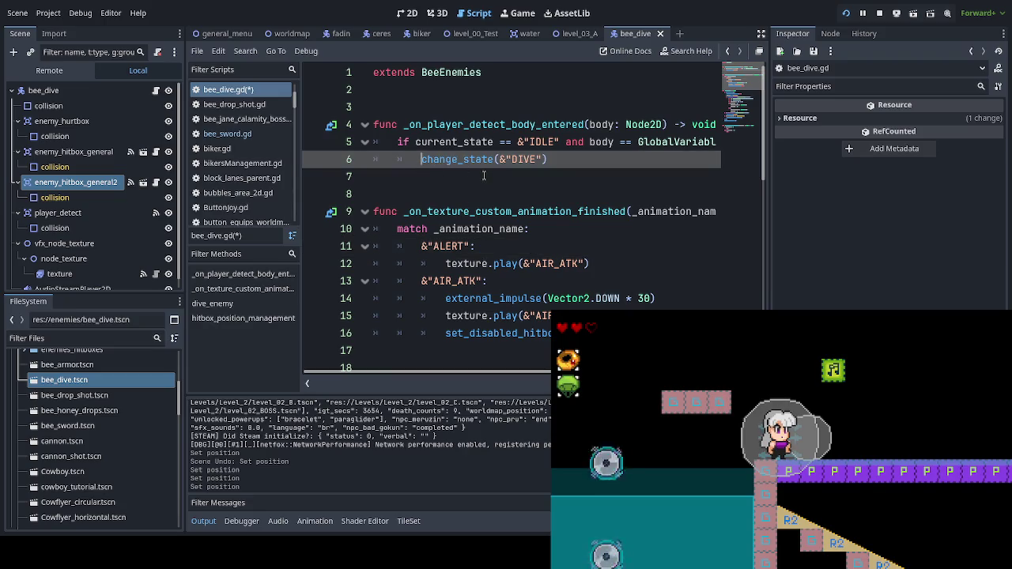
key(ctrl+v)
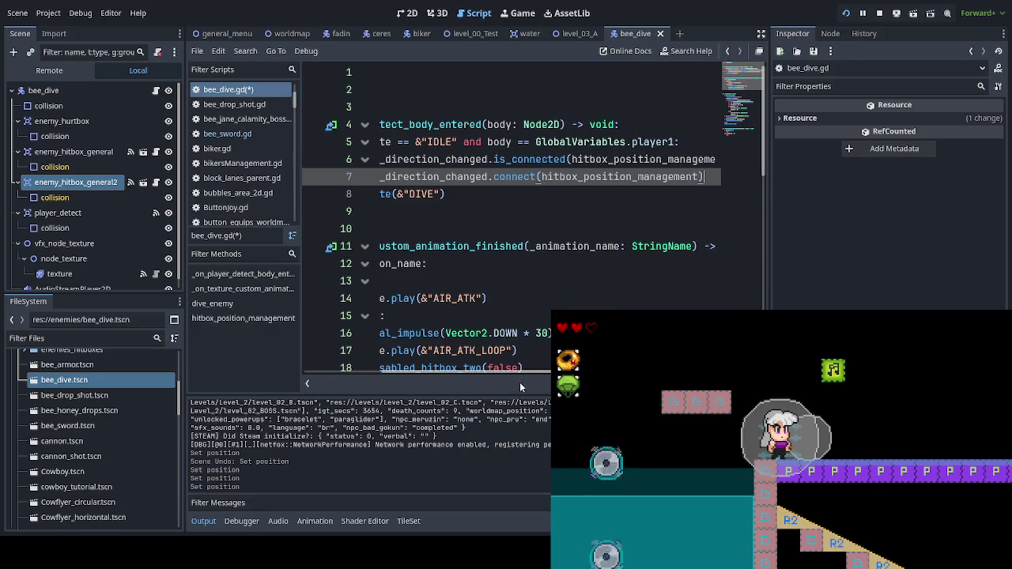
drag(521, 374, 443, 373)
click(577, 287)
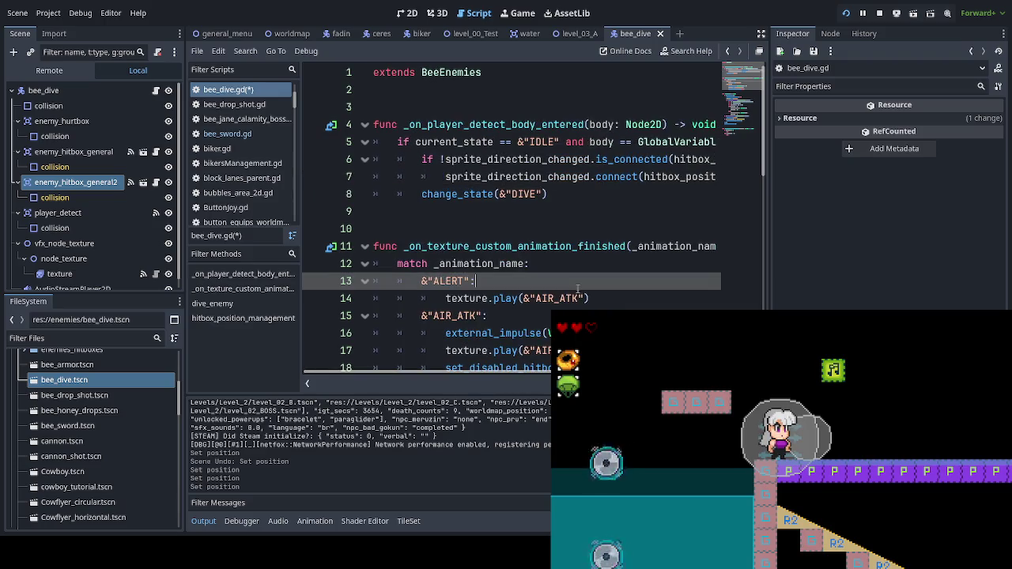
key(ctrl+s)
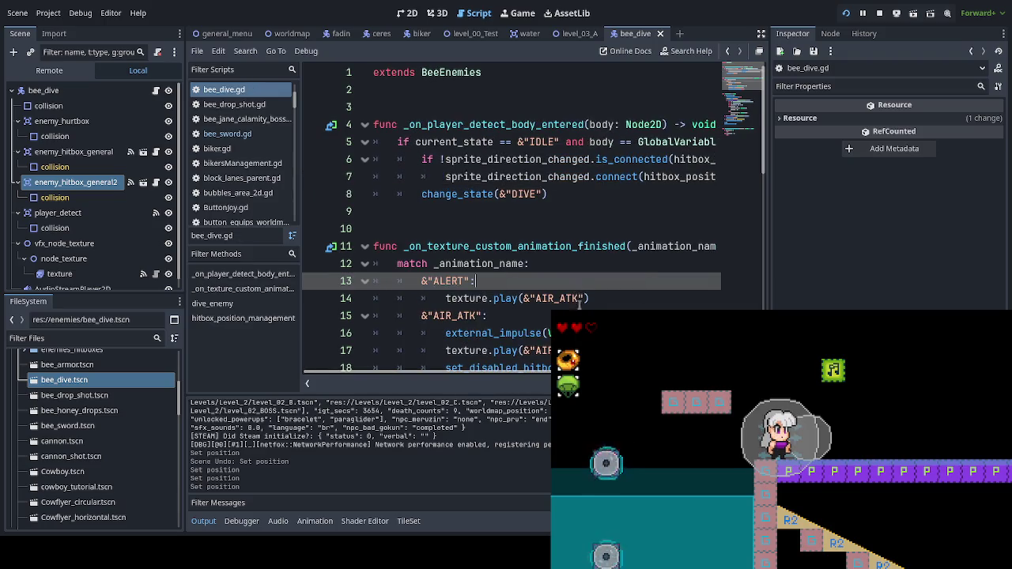
scroll(577, 289, down, 10)
Replace the positive-branch pass with enemy_hitbox_general_2.position.x = 17
scroll(568, 301, down, 1)
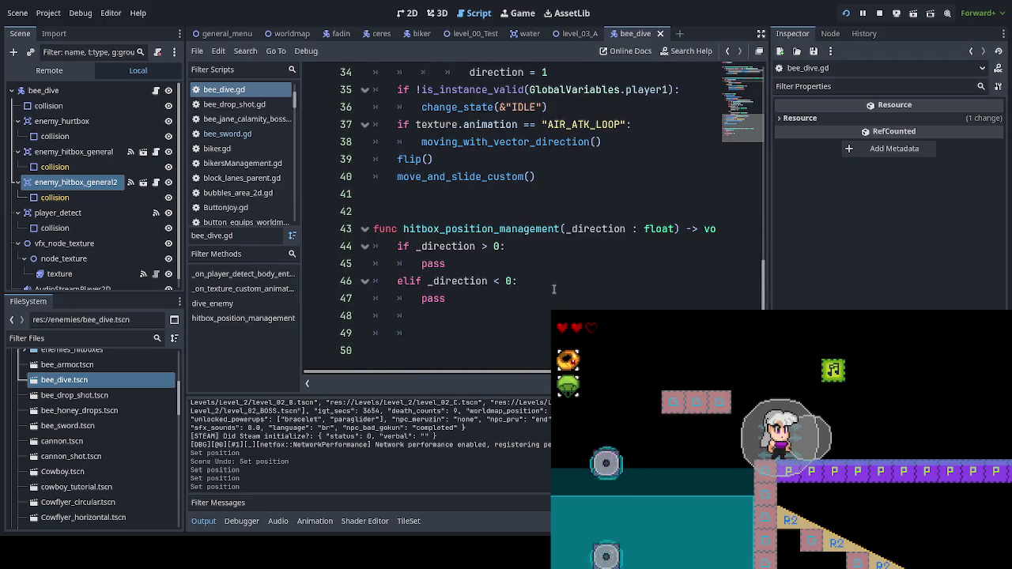
scroll(529, 306, up, 3)
scroll(530, 307, up, 3)
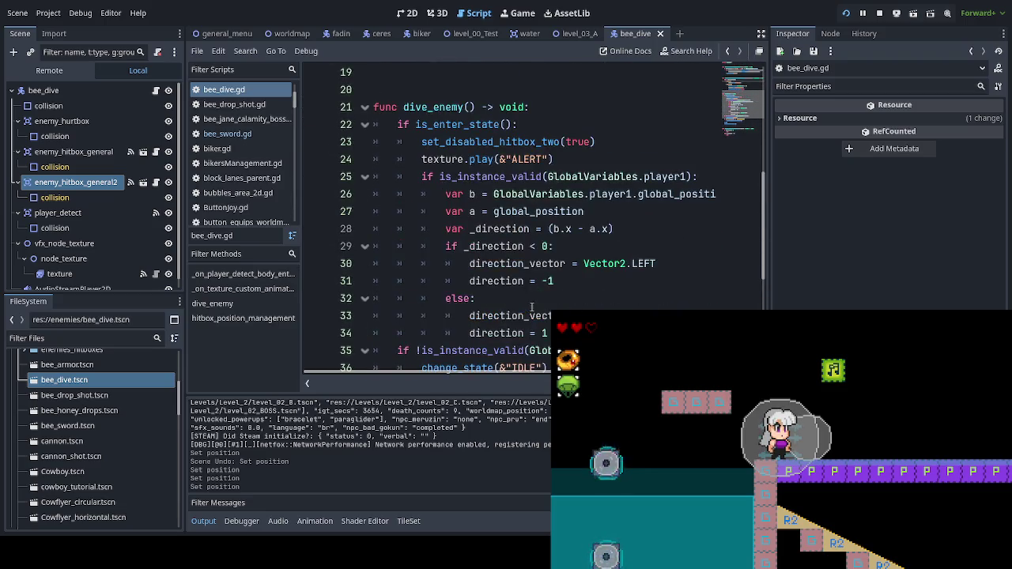
scroll(531, 307, down, 5)
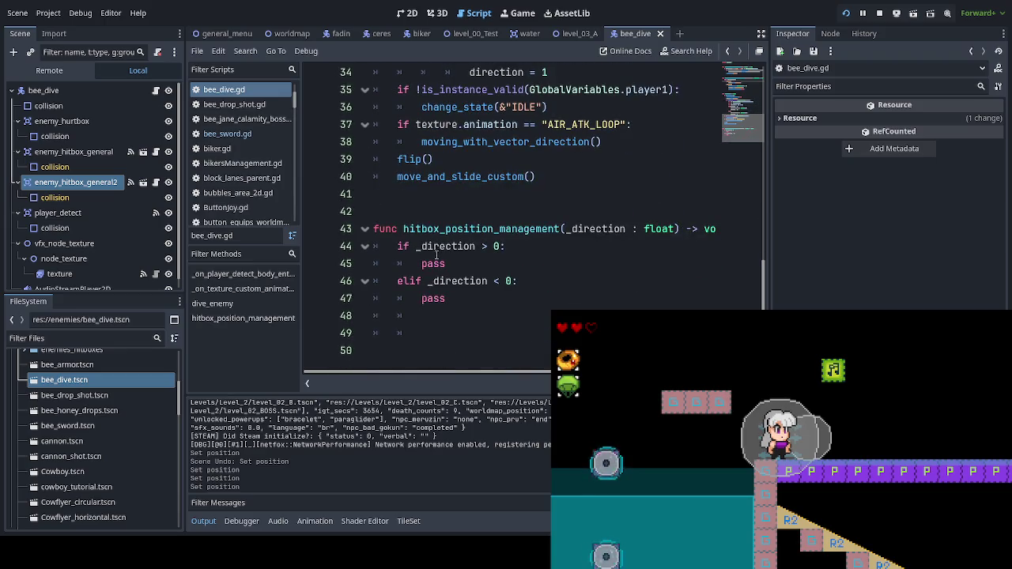
double_click(434, 264)
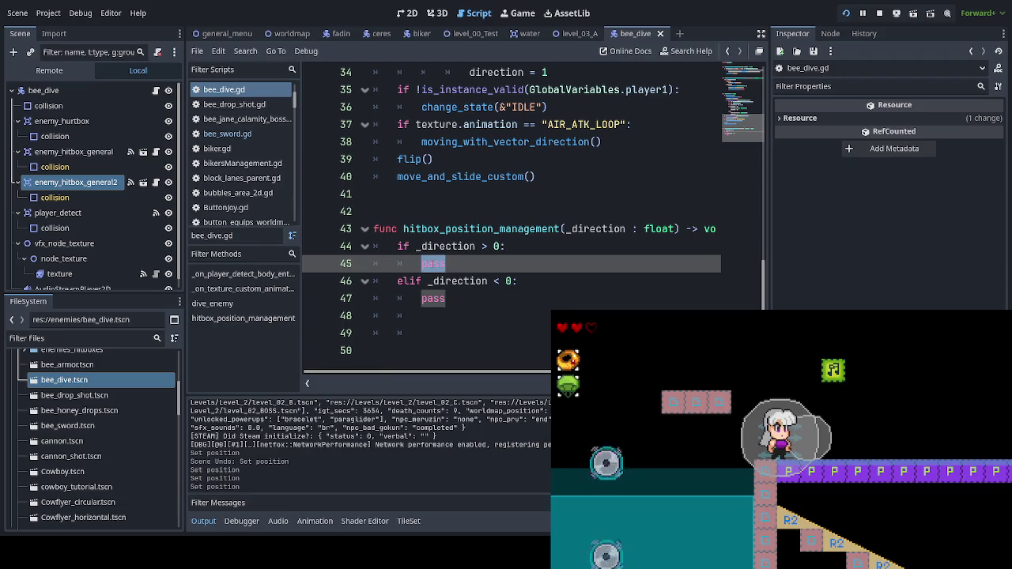
text(hit)
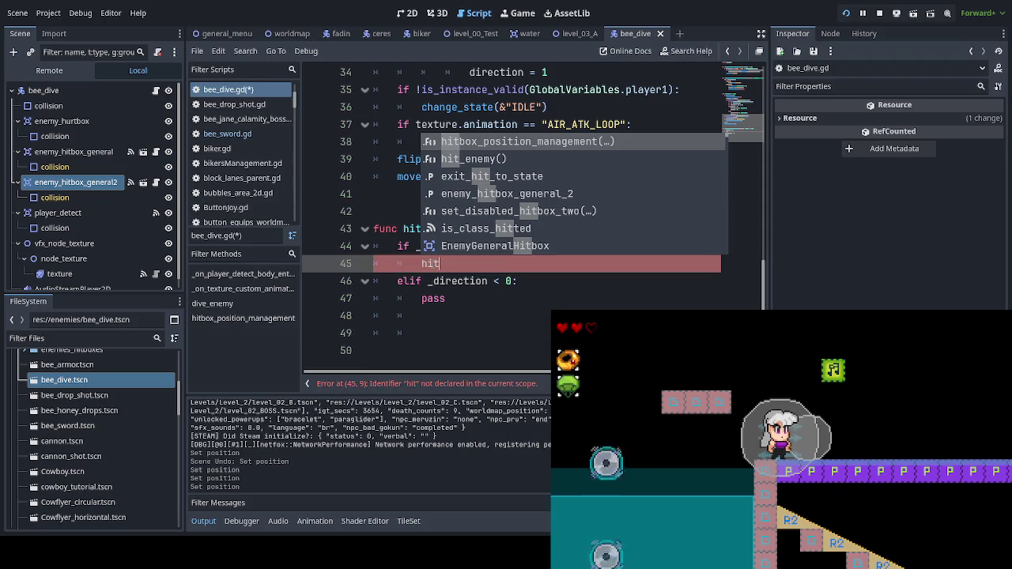
key(Down)
key(Down)
key(Down)
key(Return)
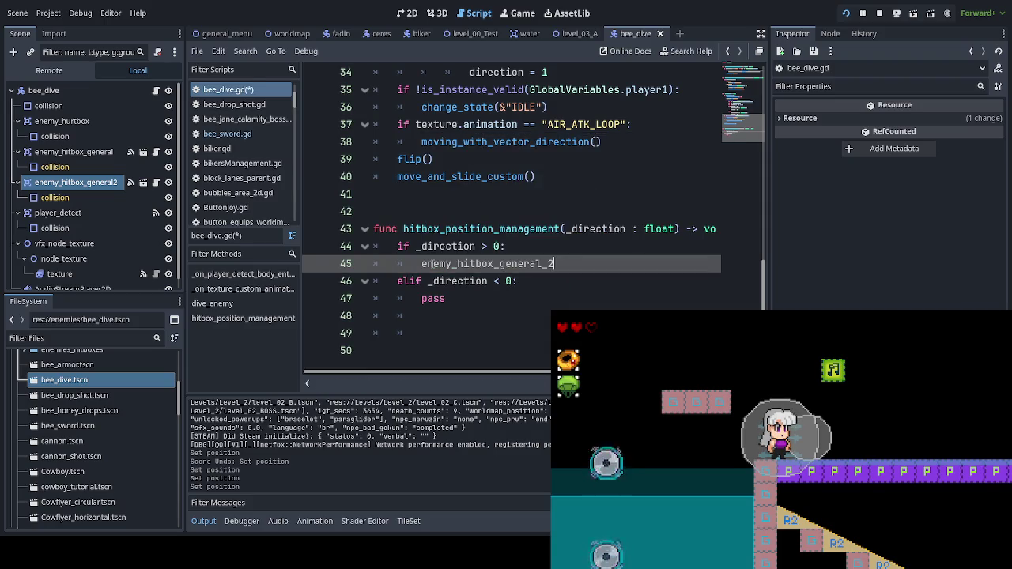
text(.)
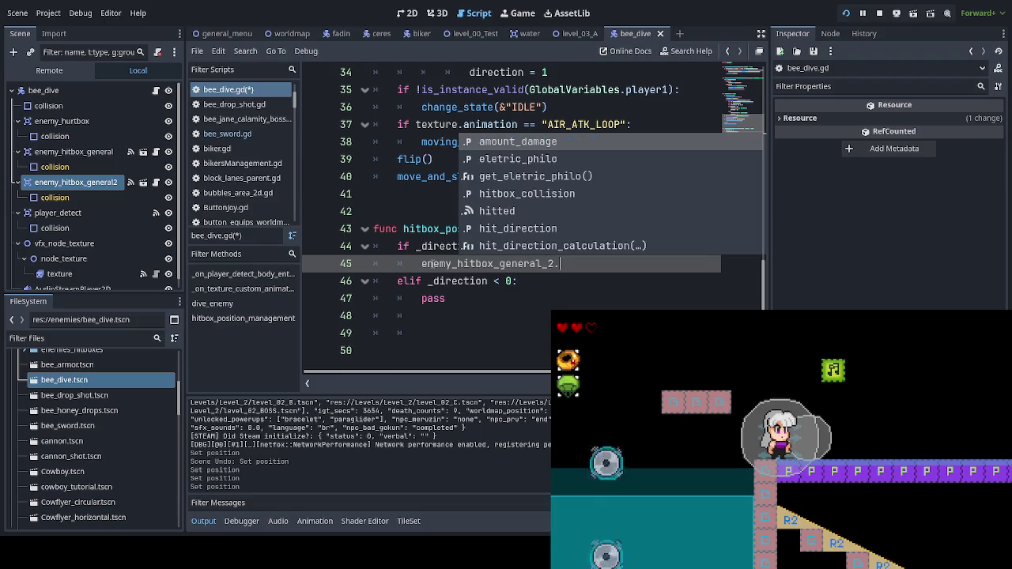
text(po)
key(Return)
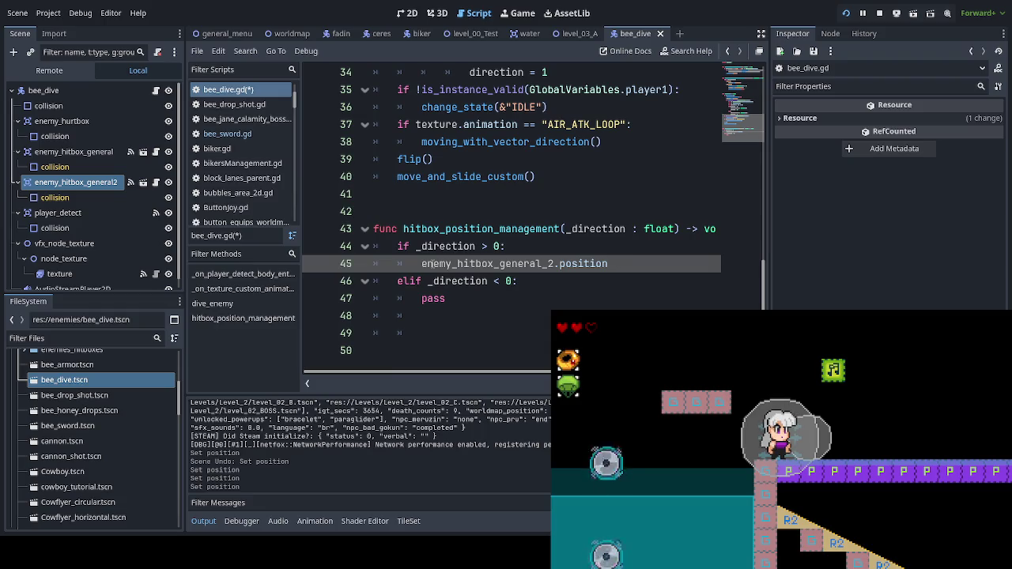
text(=)
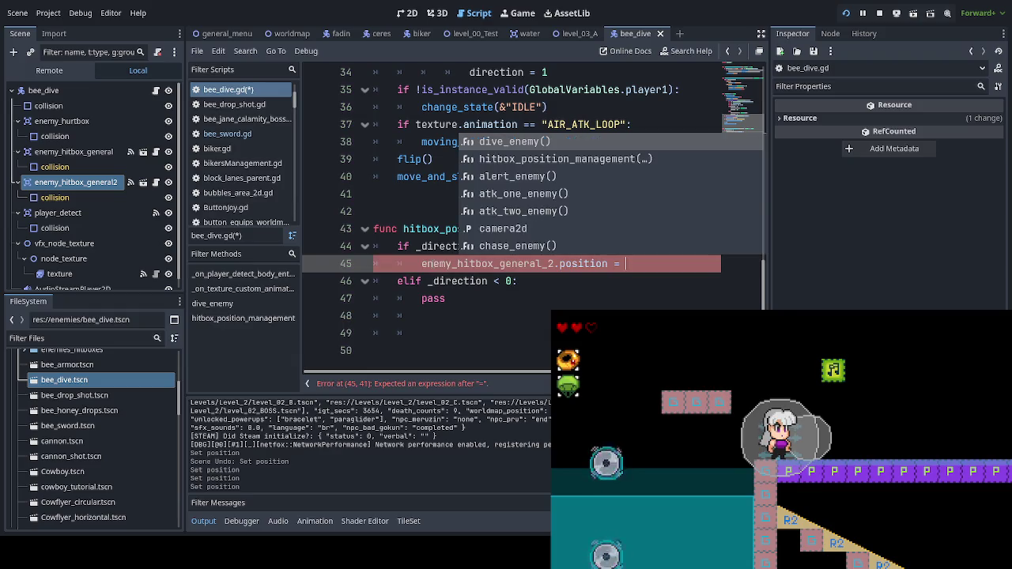
key(Left)
key(Left)
key(Left)
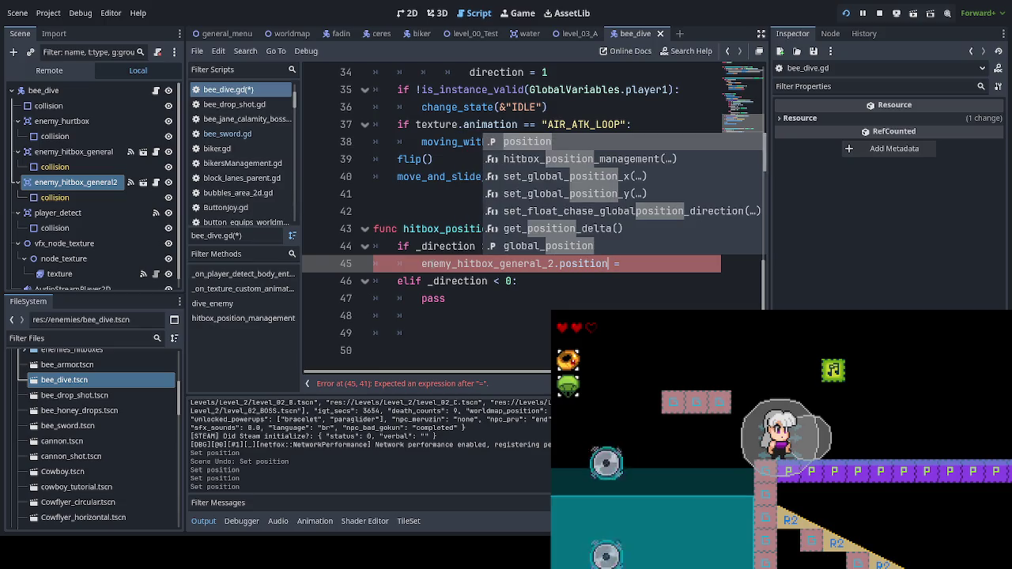
text(.x = )
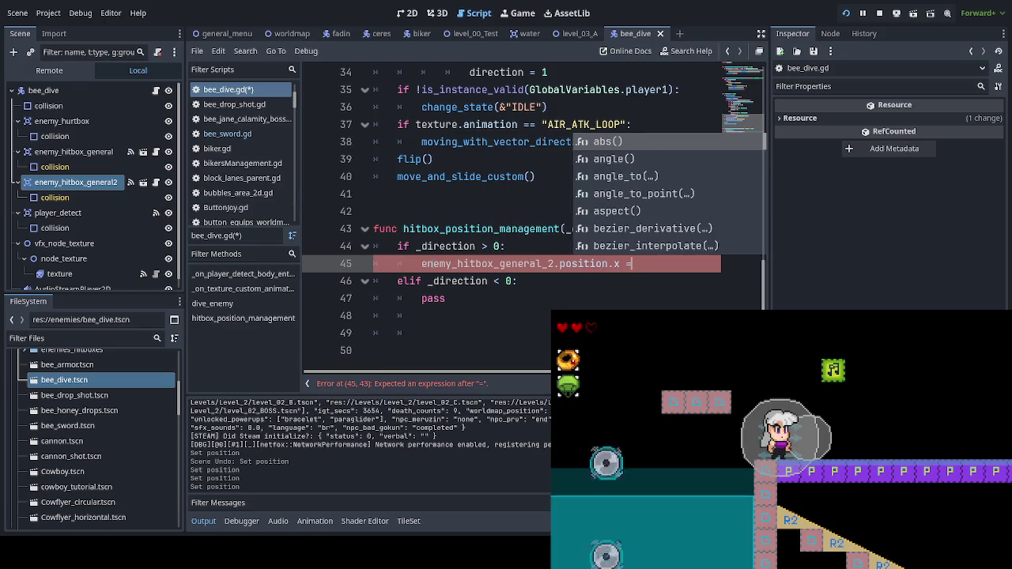
text(17)
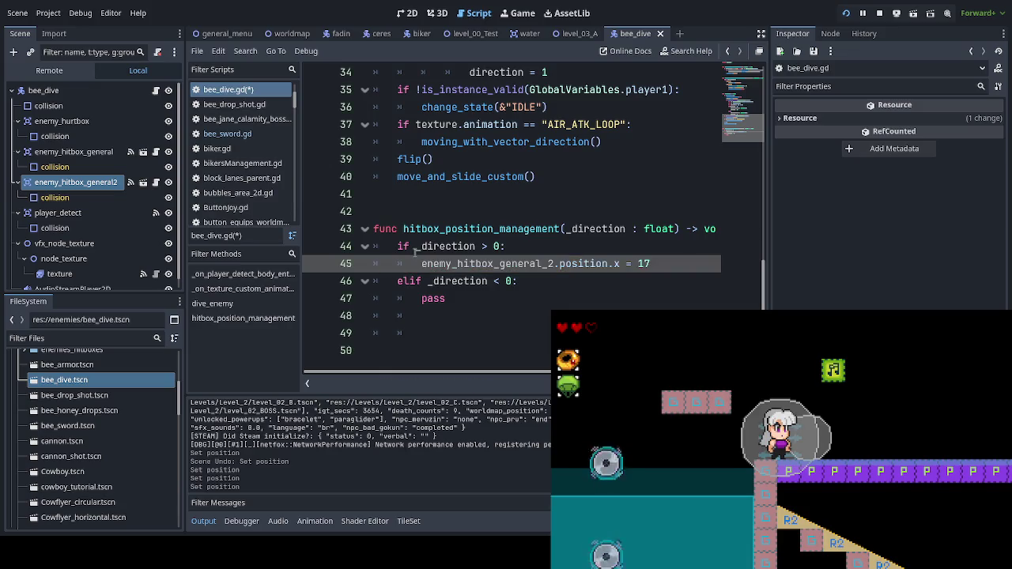
Copy that assignment into the negative branch as enemy_hitbox_general_2.position.x = -17
drag(422, 263, 656, 264)
key(ctrl+c)
double_click(433, 298)
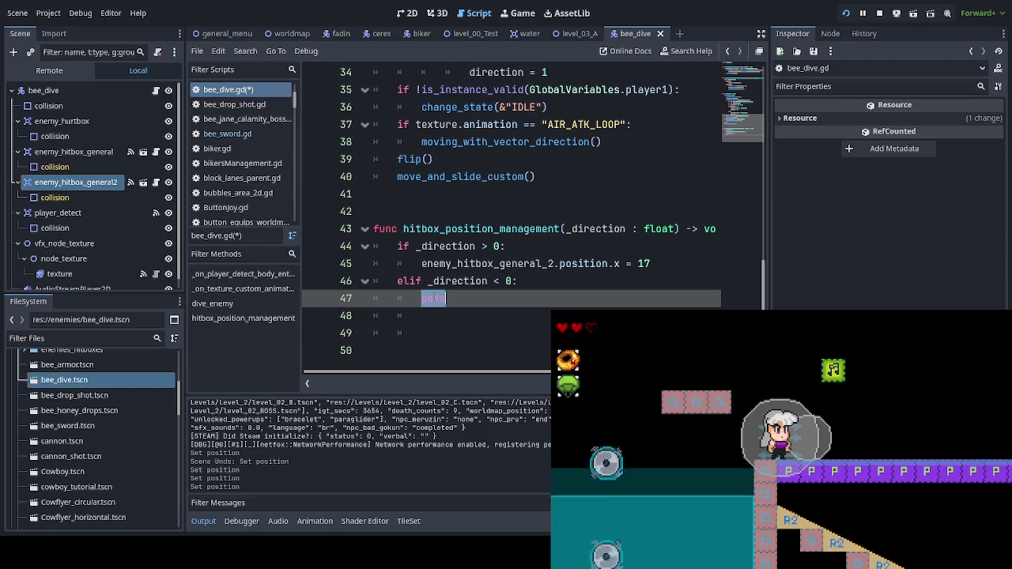
key(ctrl+v)
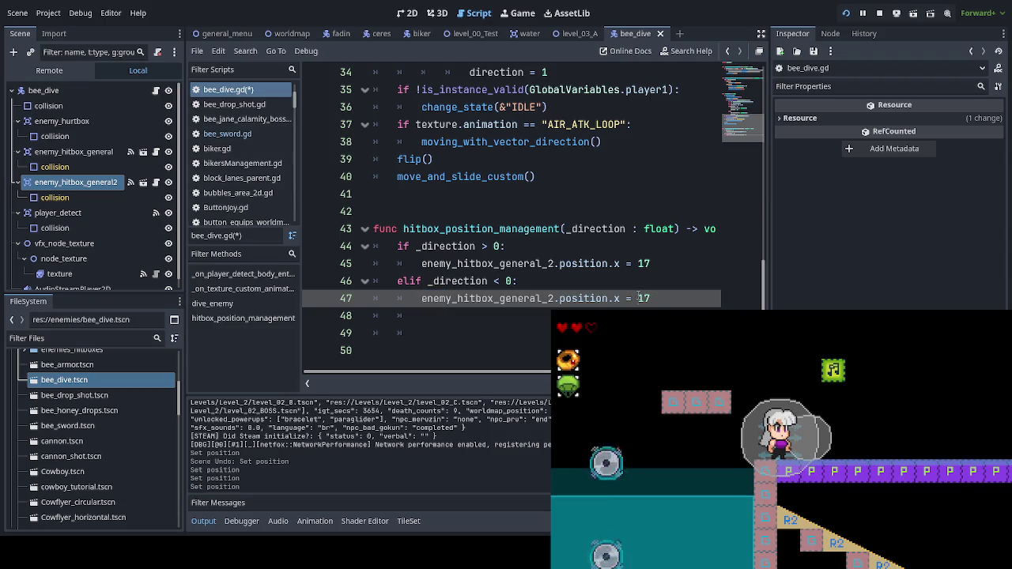
text(-)
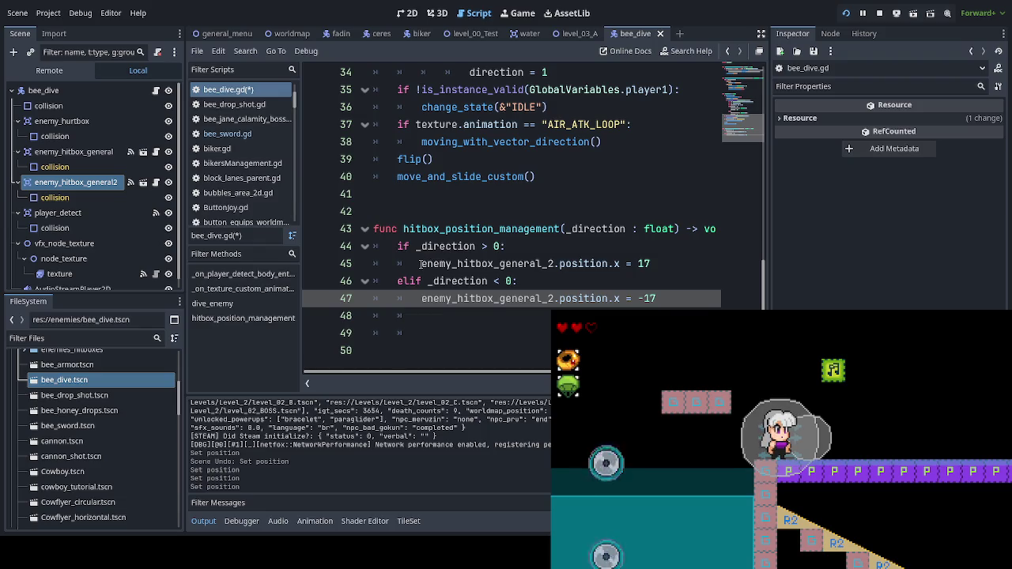
click(494, 264)
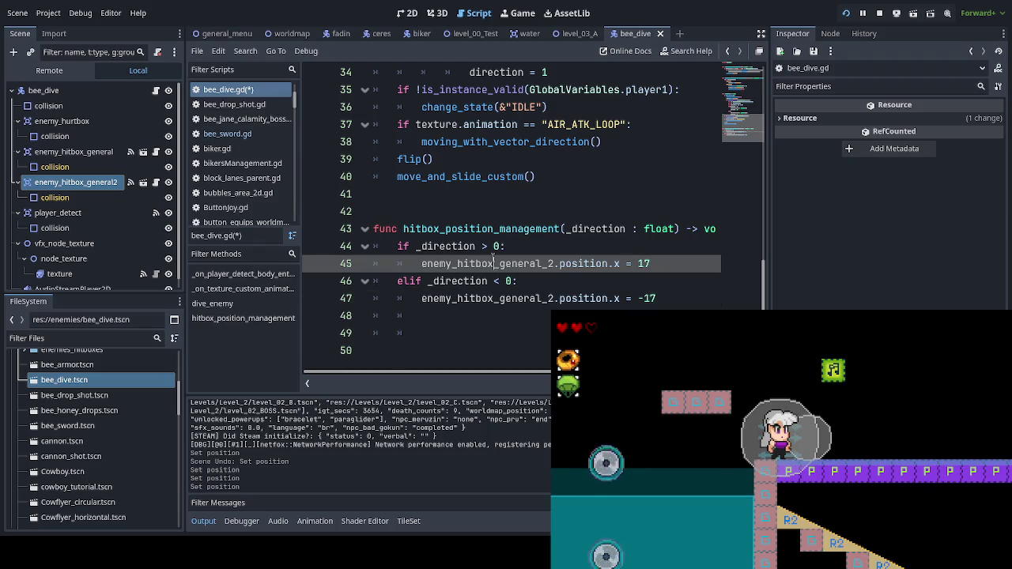
Make the positive branch set position.x to abs(enemy_hitbox_general_2.position.x) instead of 17
drag(421, 263, 621, 263)
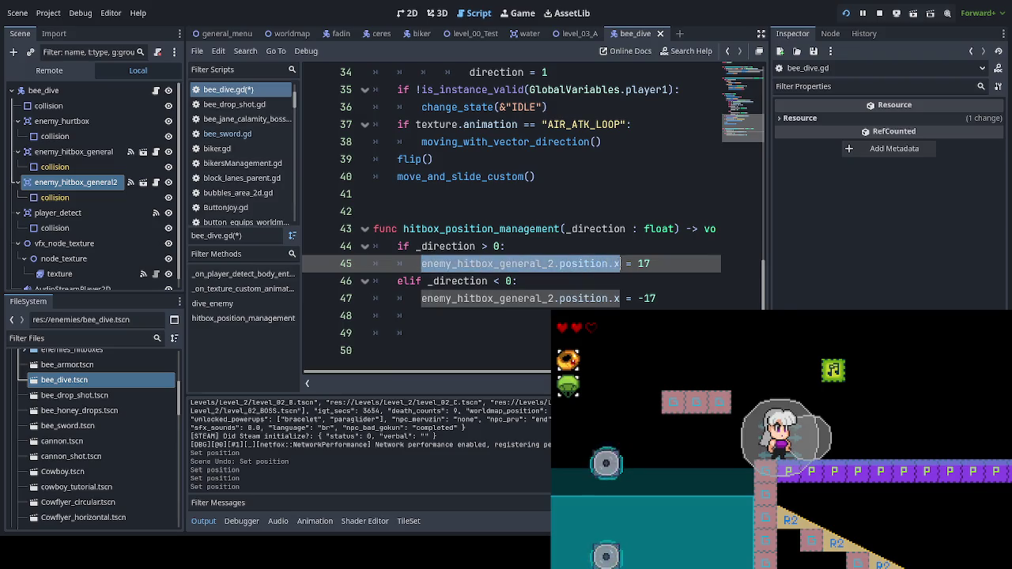
key(ctrl+c)
double_click(642, 263)
key(ctrl+v)
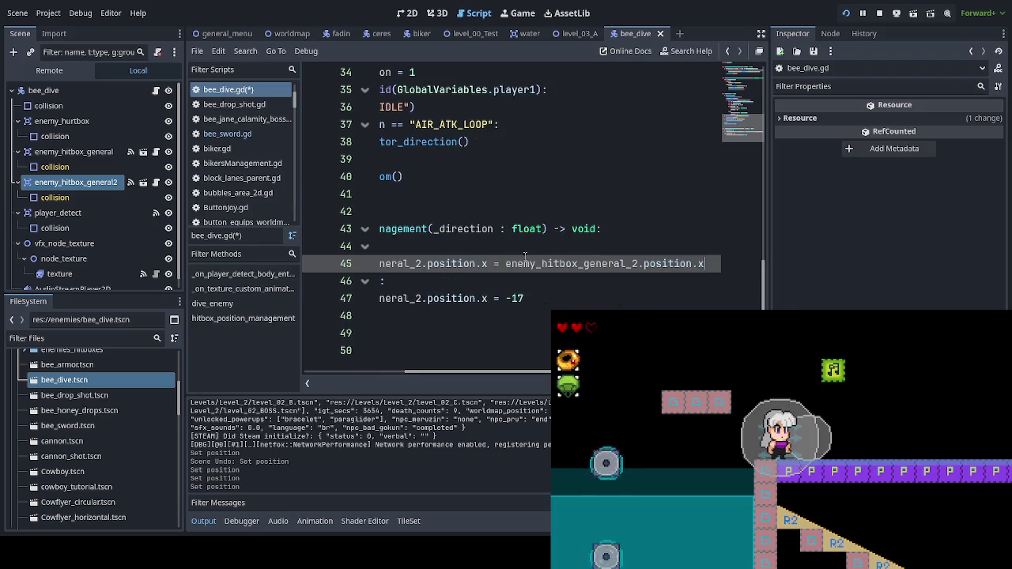
drag(506, 263, 706, 266)
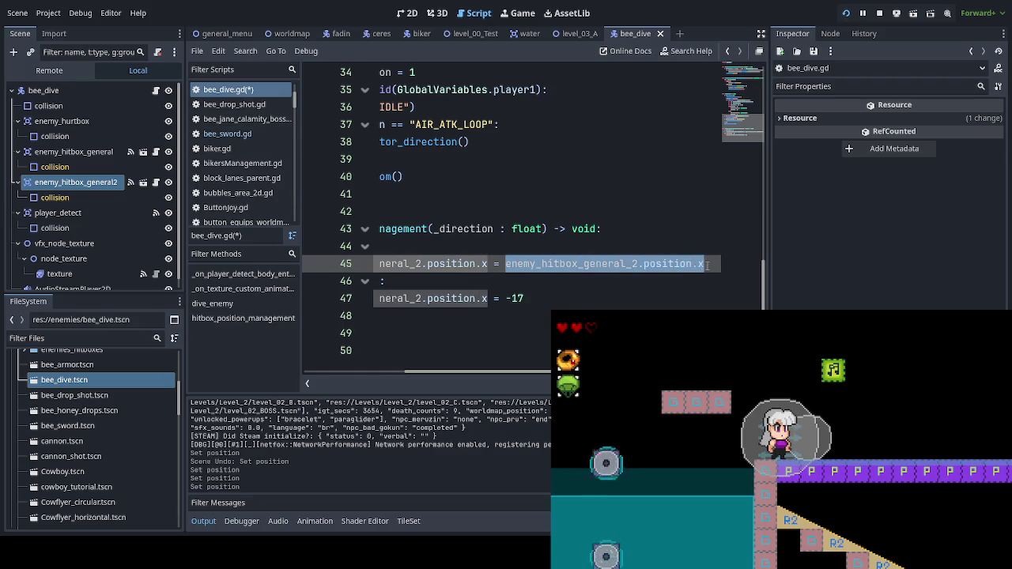
text(()
key(Escape)
click(506, 263)
text(abs)
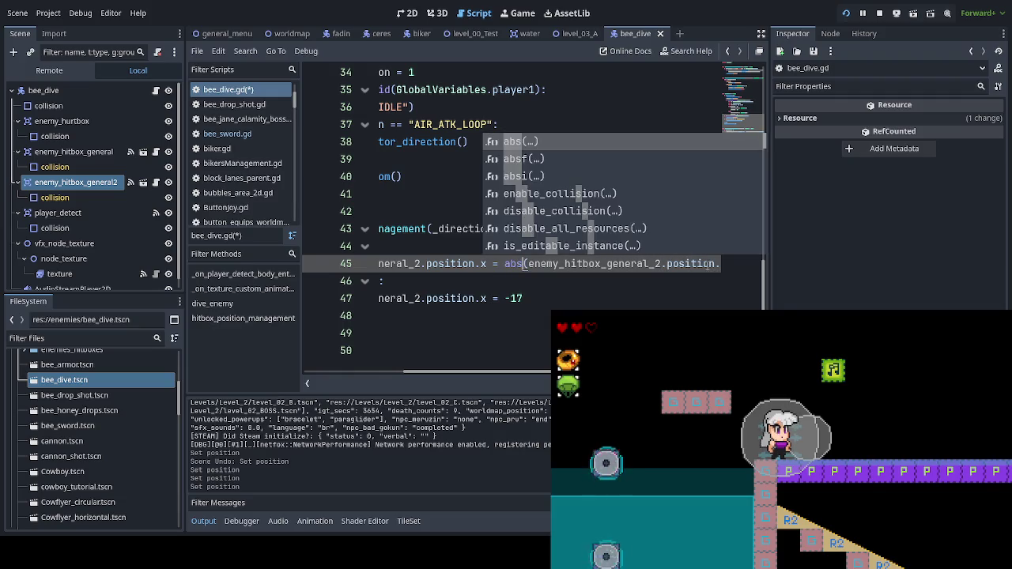
click(490, 315)
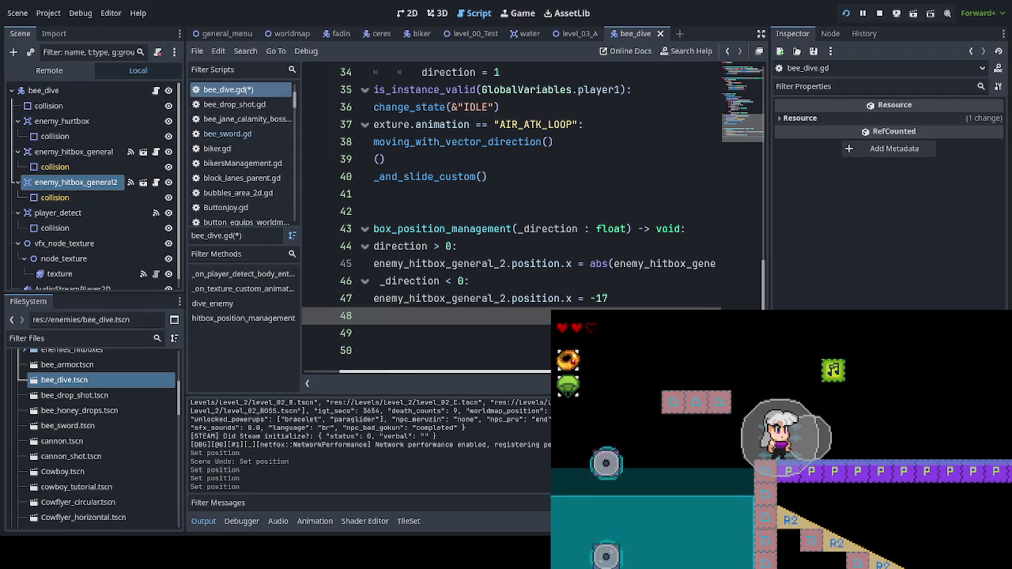
Make the negative branch abs(enemy_hitbox_general_2.position.x) * -1 and save bee_dive.gd
scroll(545, 213, right, 3)
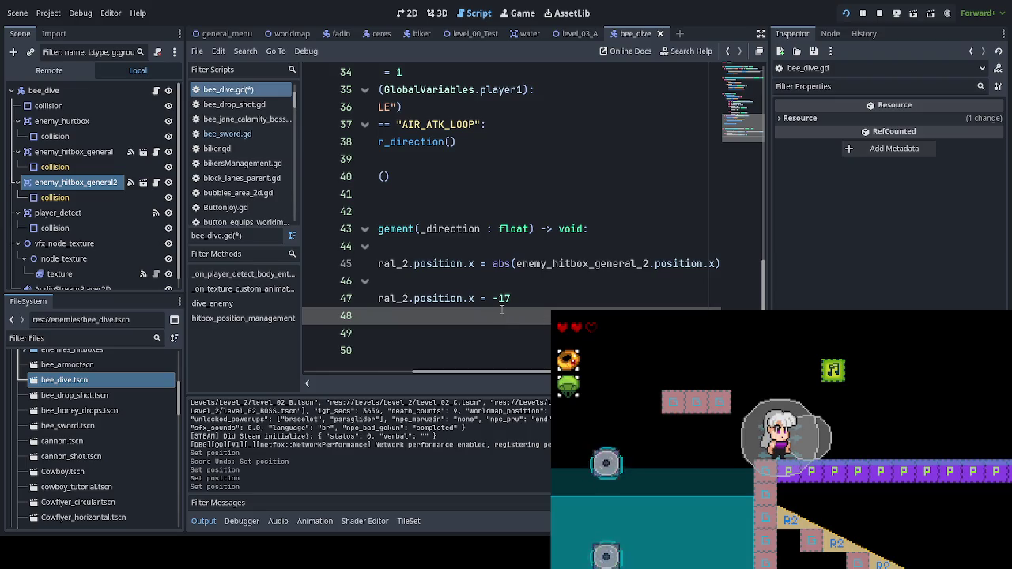
drag(493, 299, 516, 298)
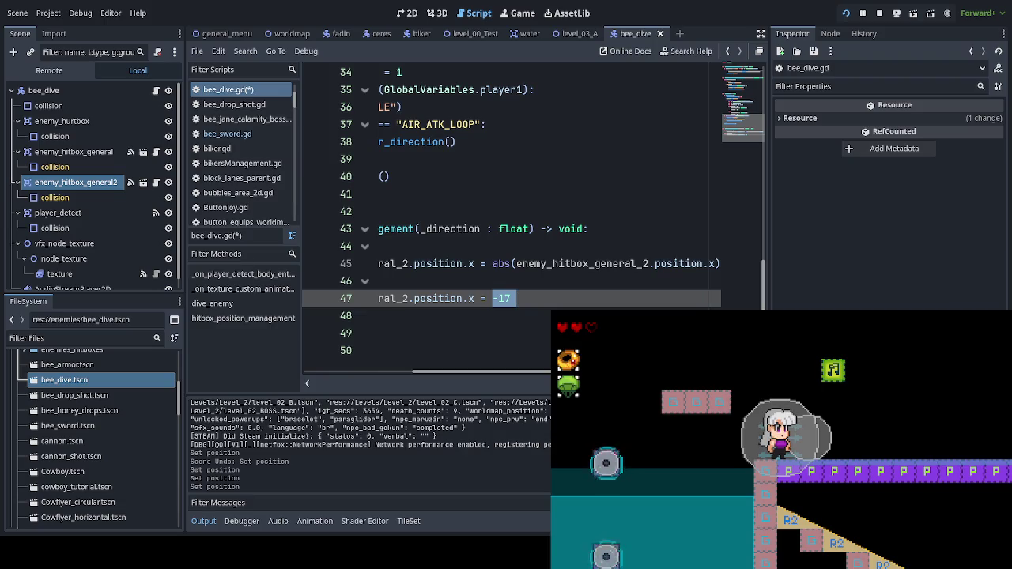
key(ctrl+v)
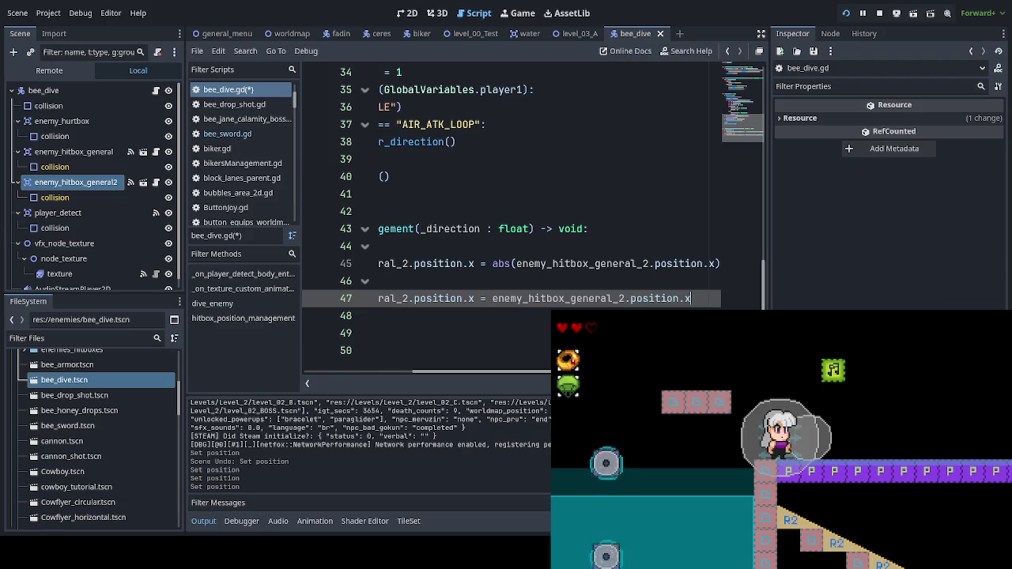
drag(493, 266, 722, 260)
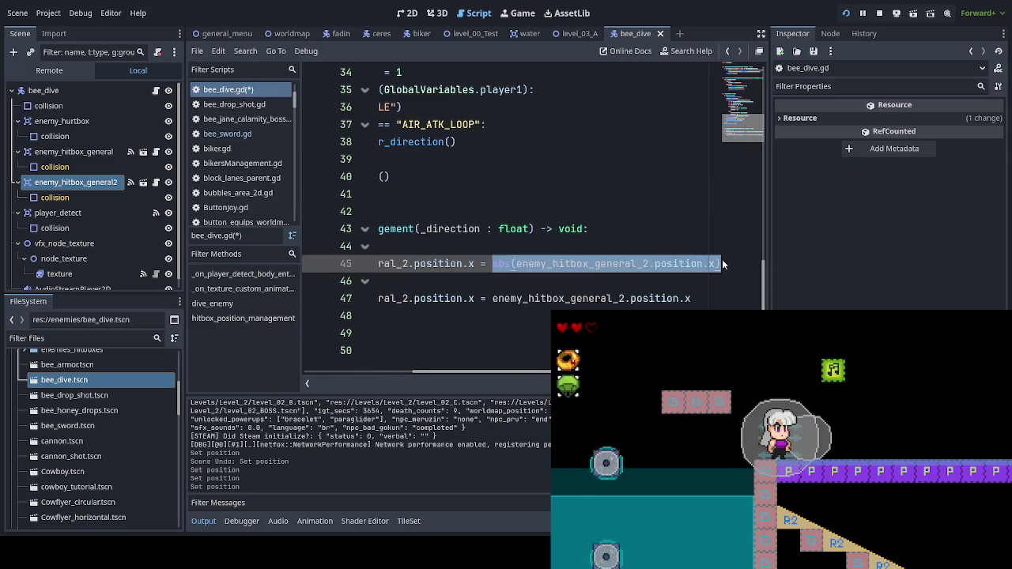
click(487, 299)
drag(492, 298, 691, 299)
key(ctrl+v)
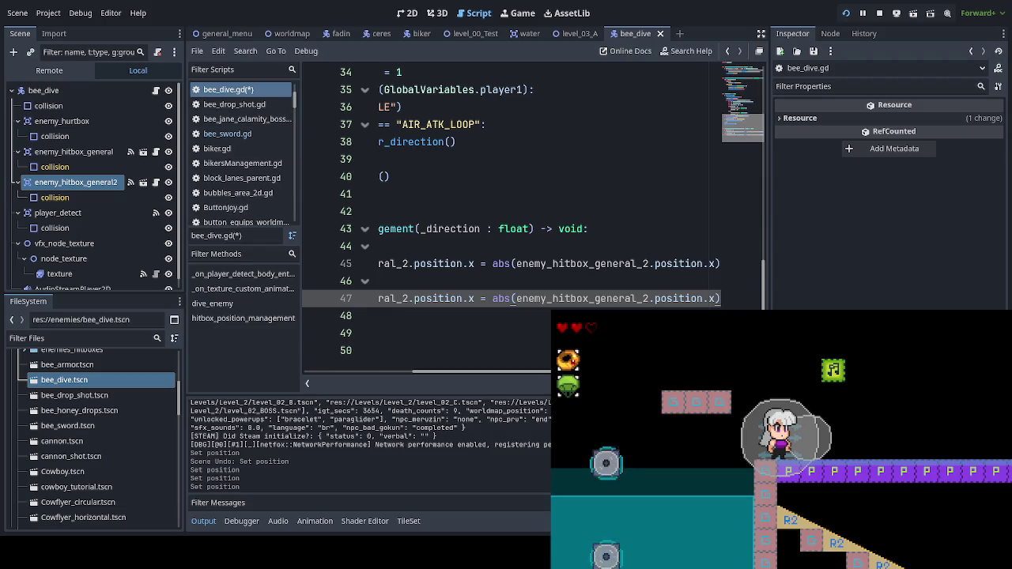
text(* )
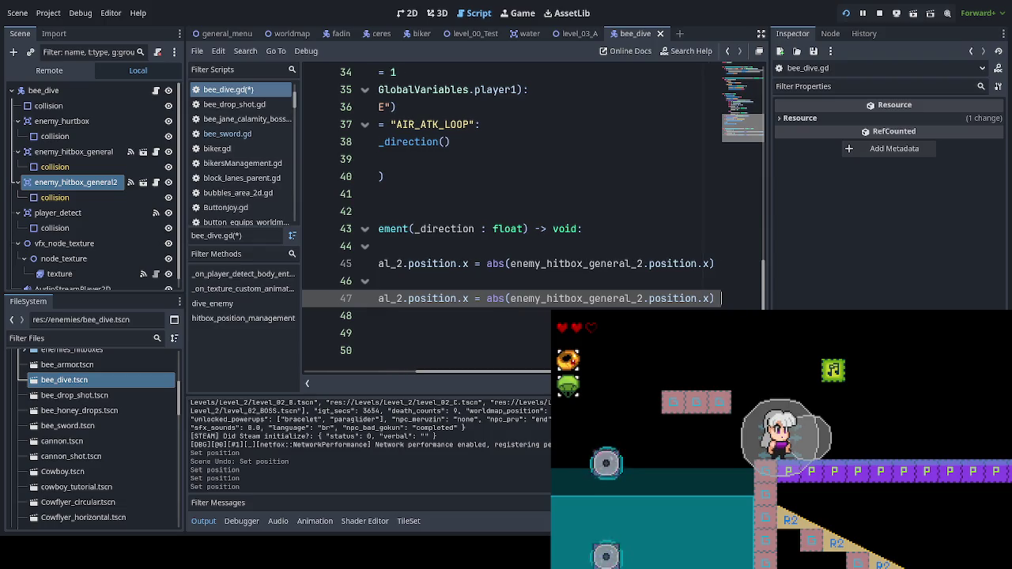
text(-1)
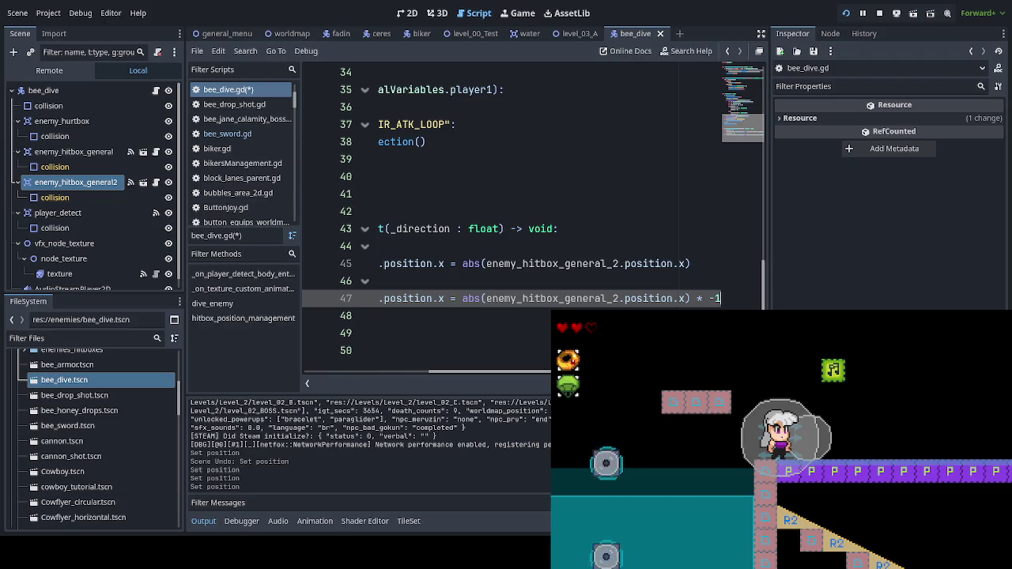
scroll(547, 221, left, 2)
scroll(522, 237, left, 2)
key(ctrl+s)
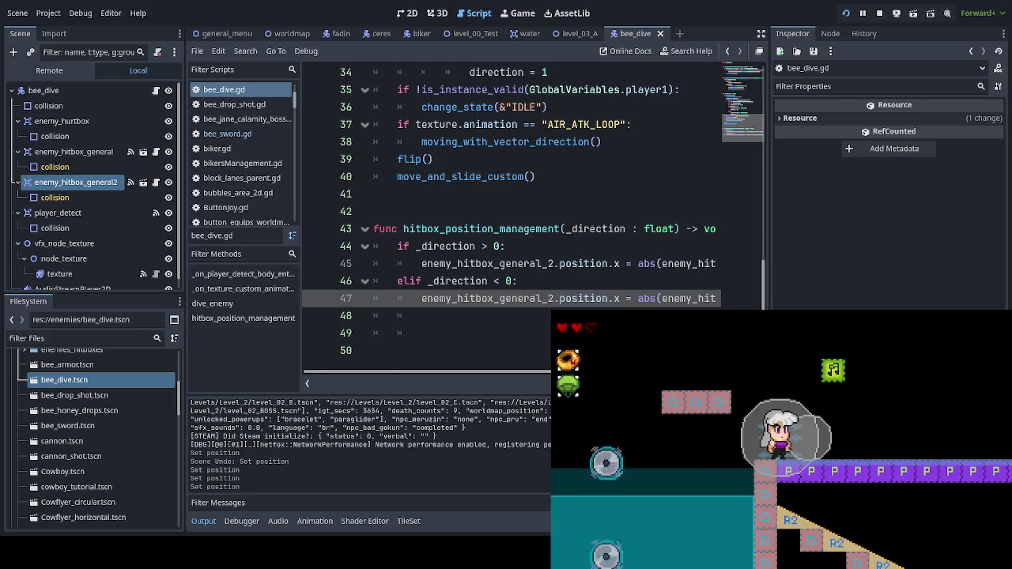
Run the player right past the frog, then back left to trigger the bee's dive attack
key(Right)
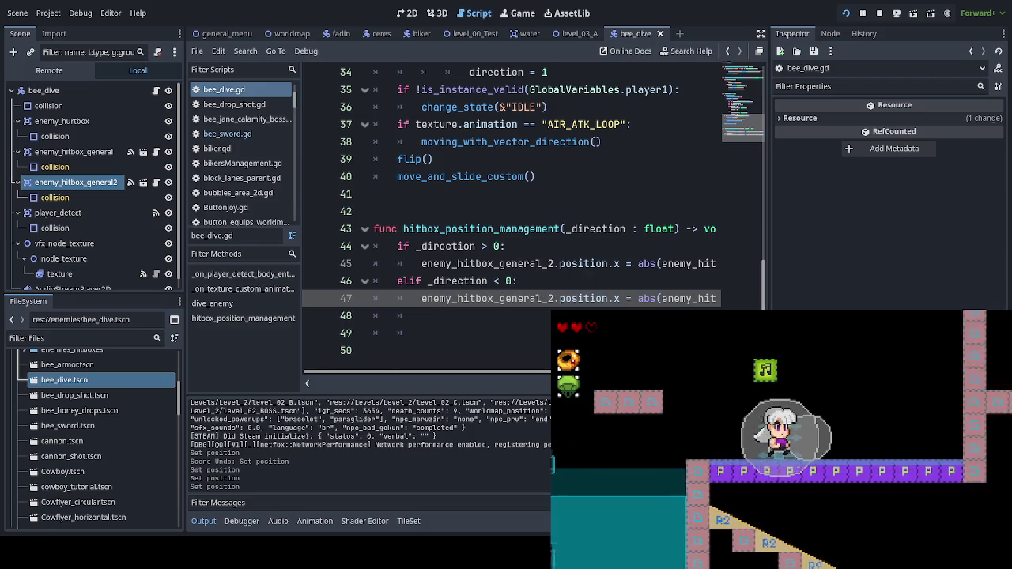
key(Right)
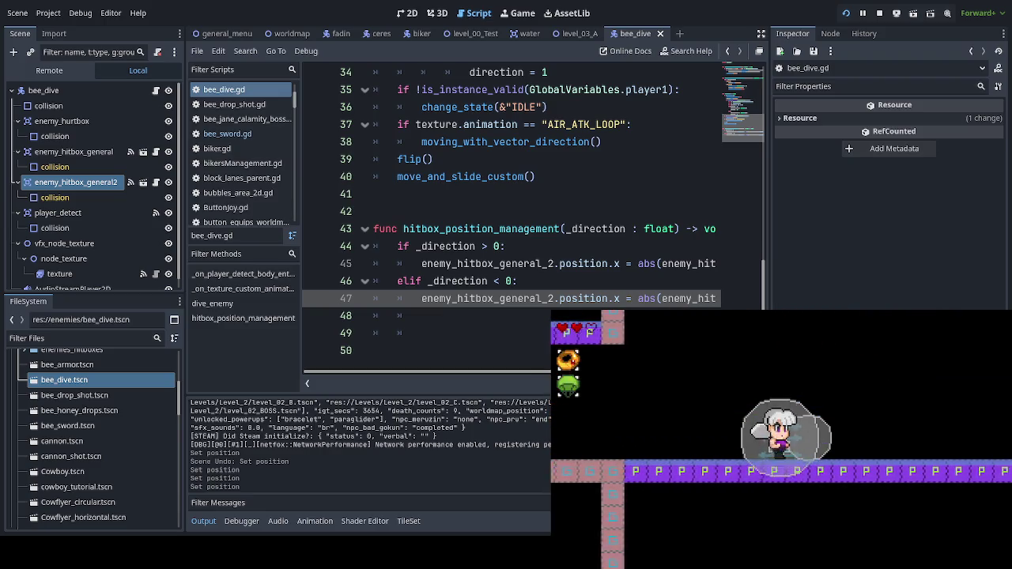
key(Right)
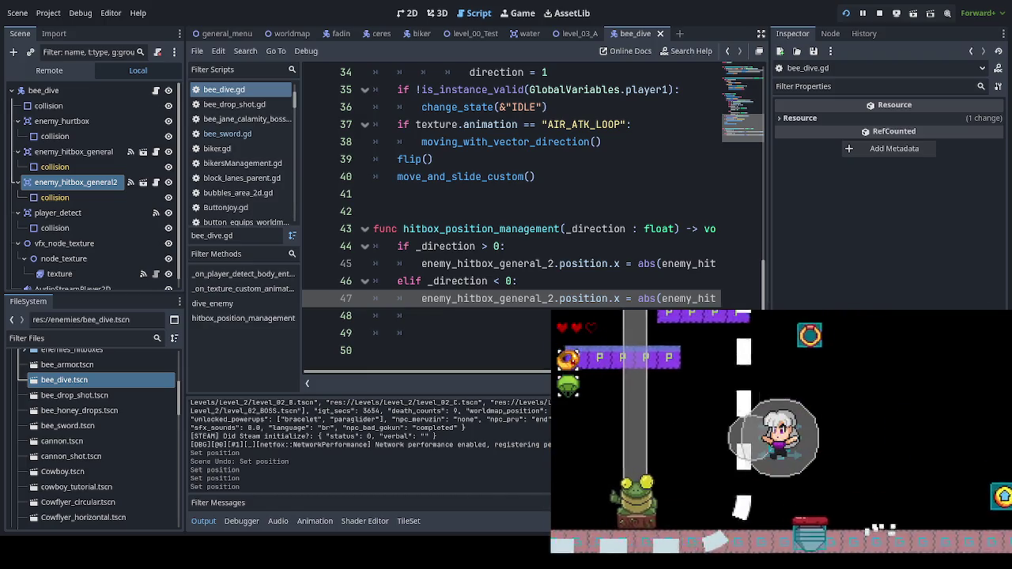
key(Left)
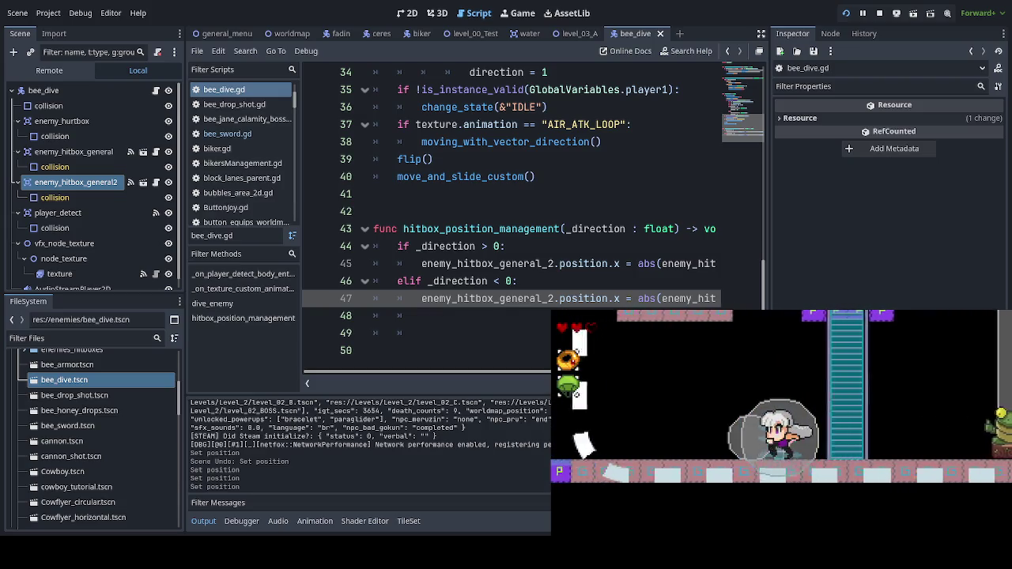
key(Left)
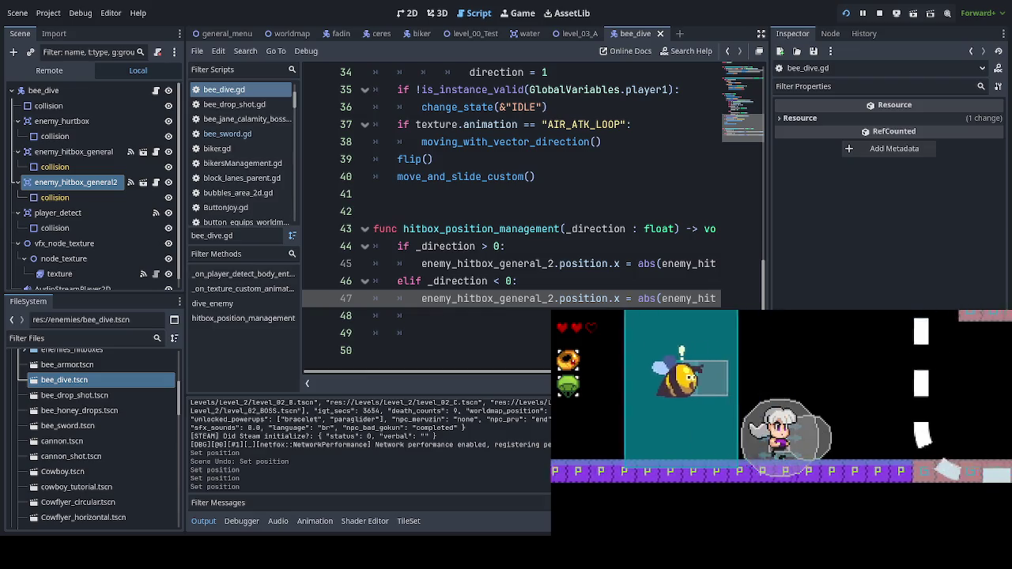
key(Left)
key(Right)
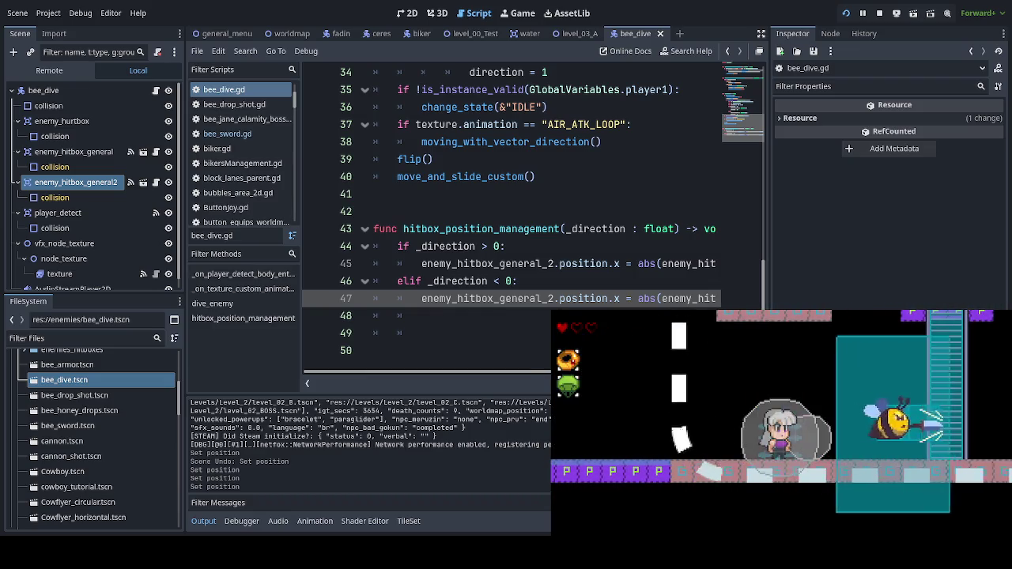
key(Right)
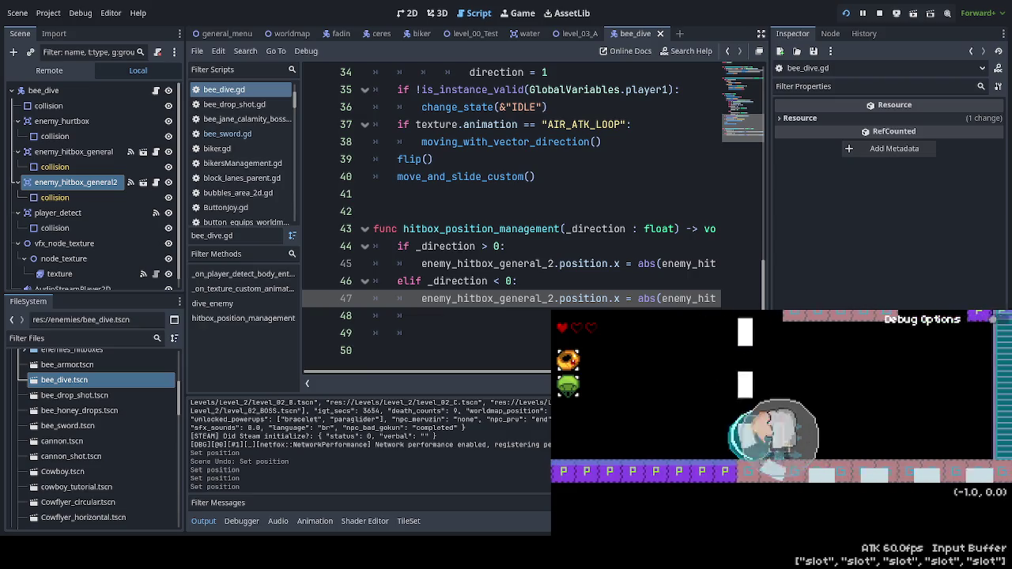
Teleport to a checkpoint via the debug options, then stop the game with F8
click(874, 317)
click(906, 443)
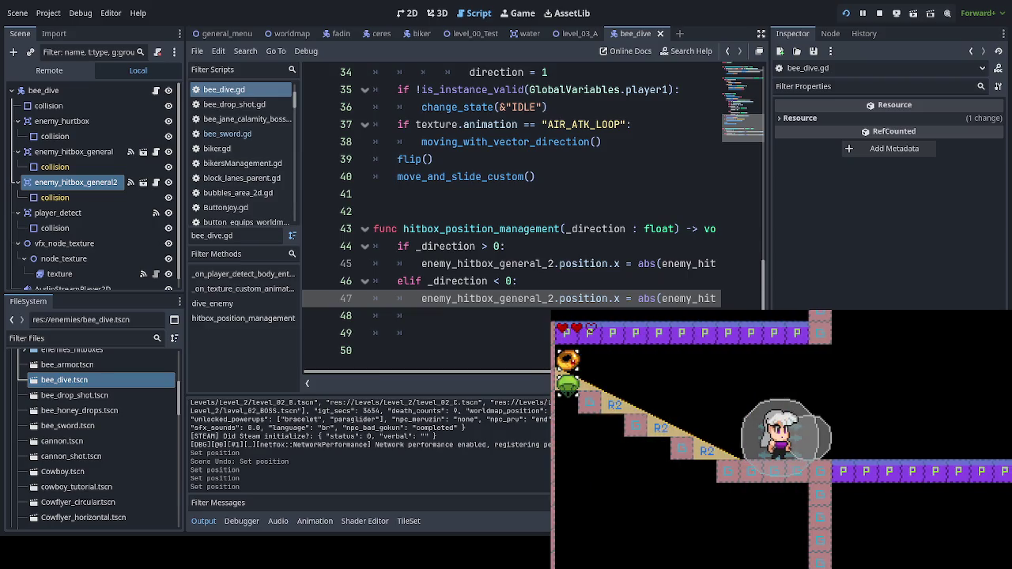
key(F8)
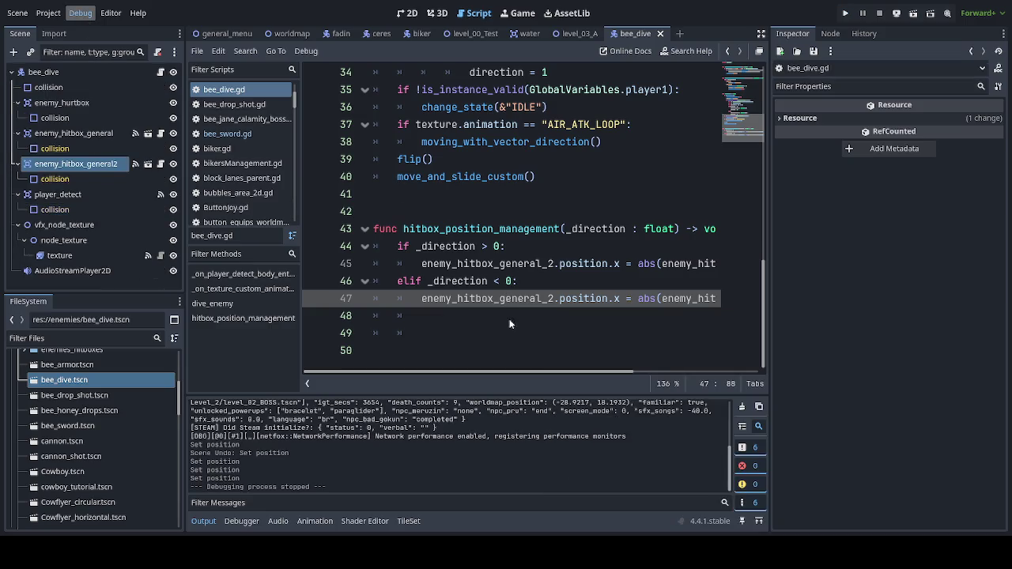
Review the hitbox code on lines 47–48, then switch to the Super Turrican YouTube video
drag(638, 298, 512, 321)
click(542, 339)
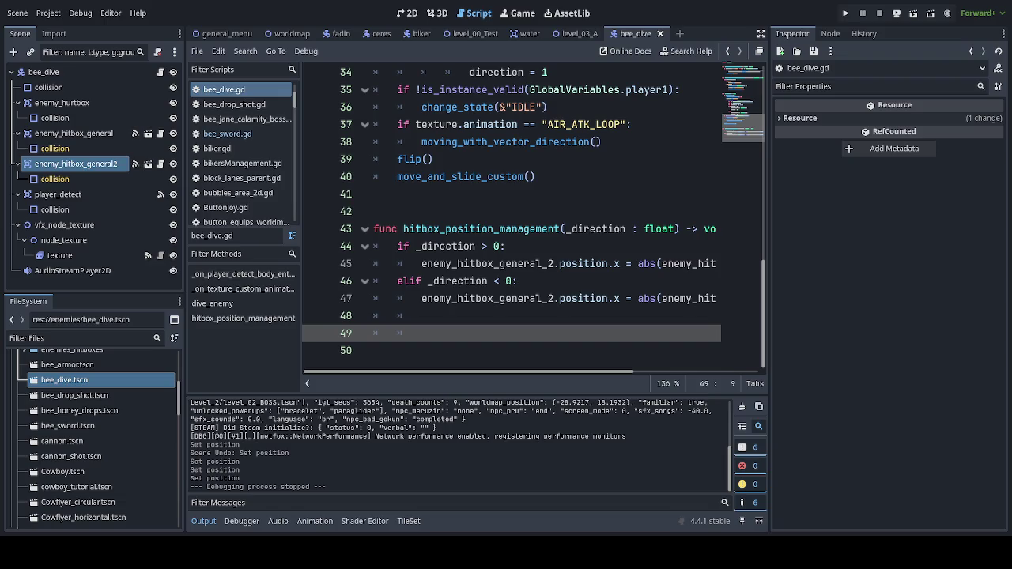
key(alt+Tab)
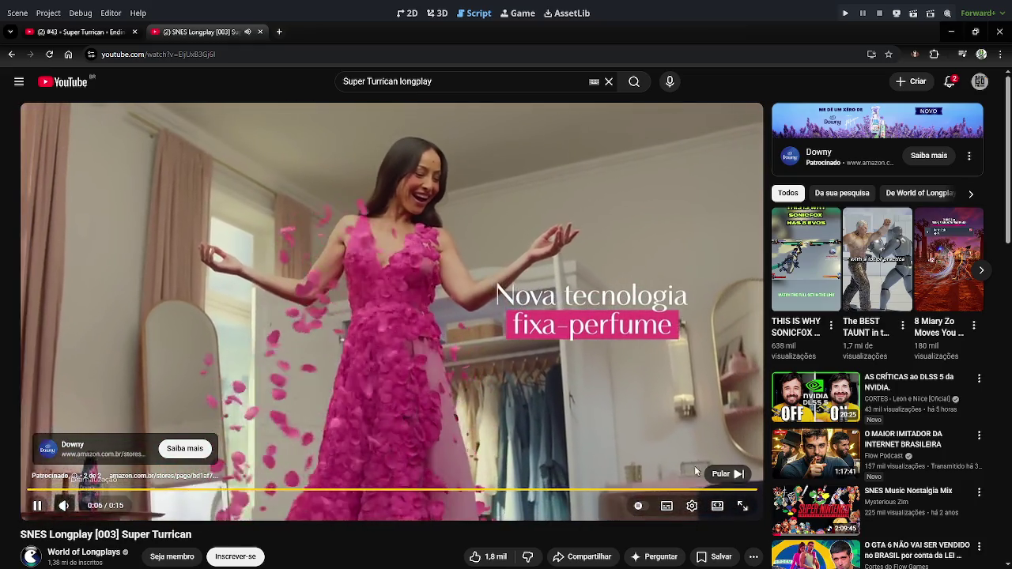
Skip the ad and jump ahead in the Super Turrican longplay to watch the tower stage
click(721, 474)
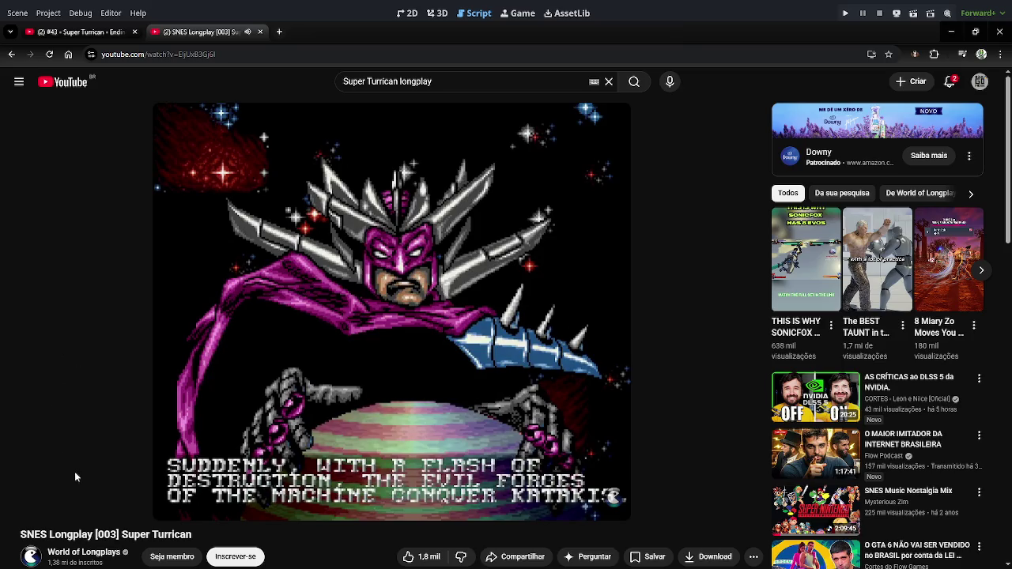
click(181, 491)
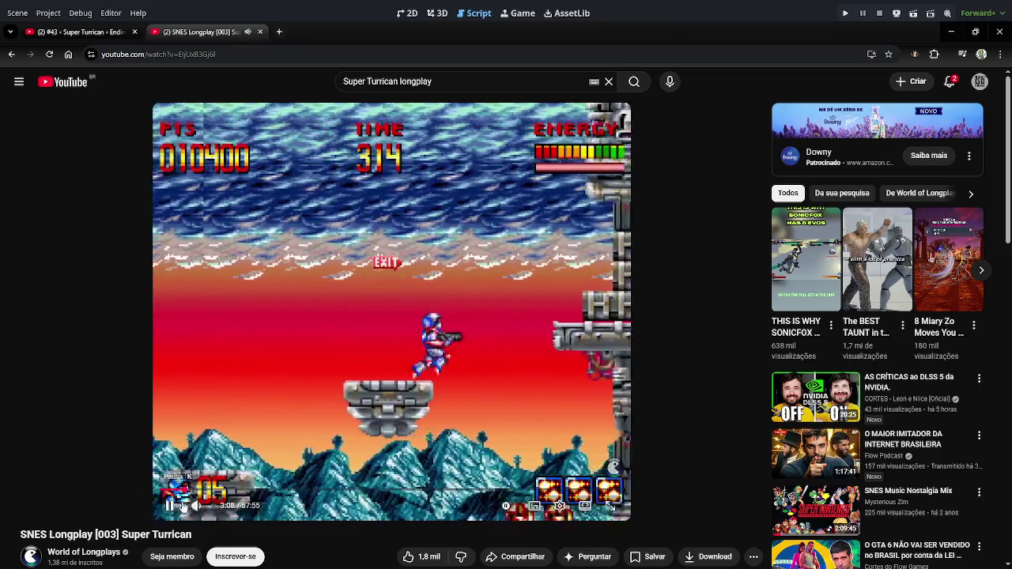
mouse_move(218, 513)
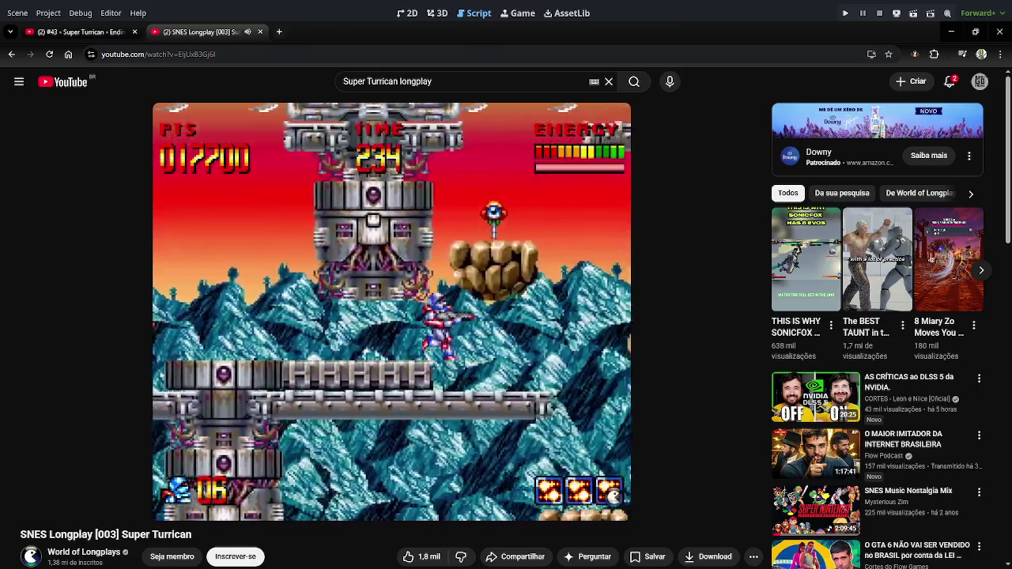
mouse_move(215, 496)
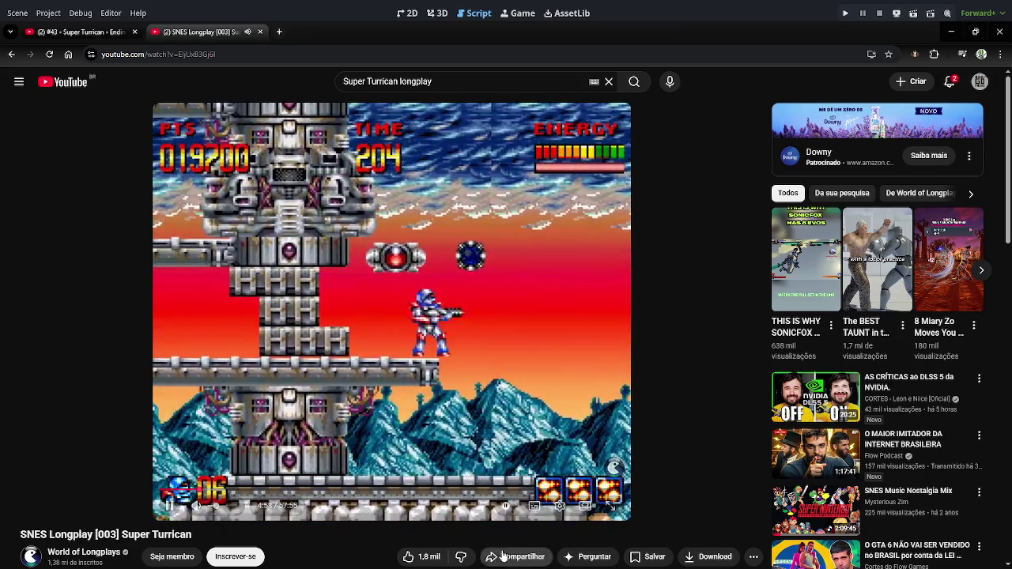
Watch the Super Turrican longplay from 13:27 for a while, then pause it
click(362, 473)
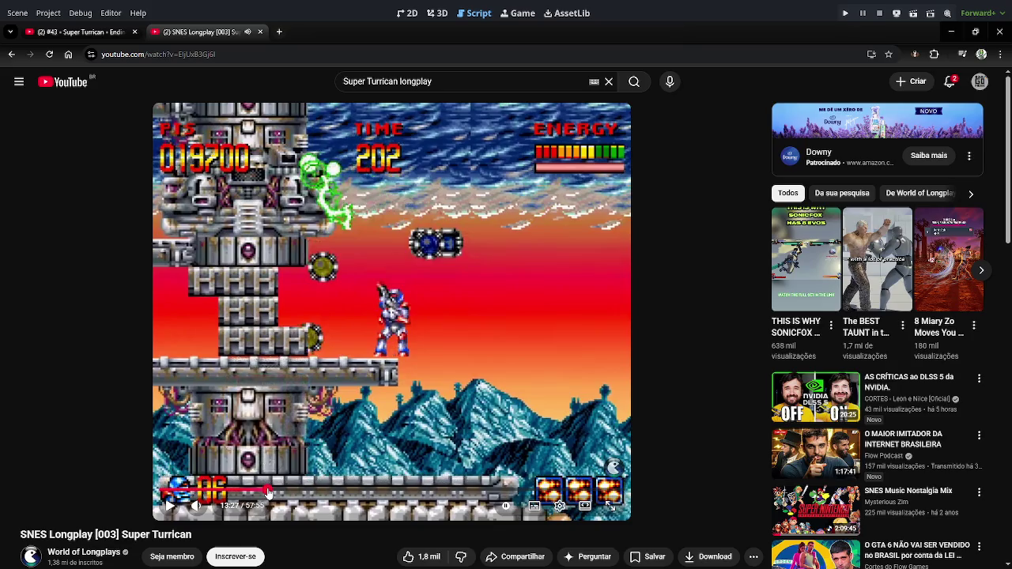
click(266, 495)
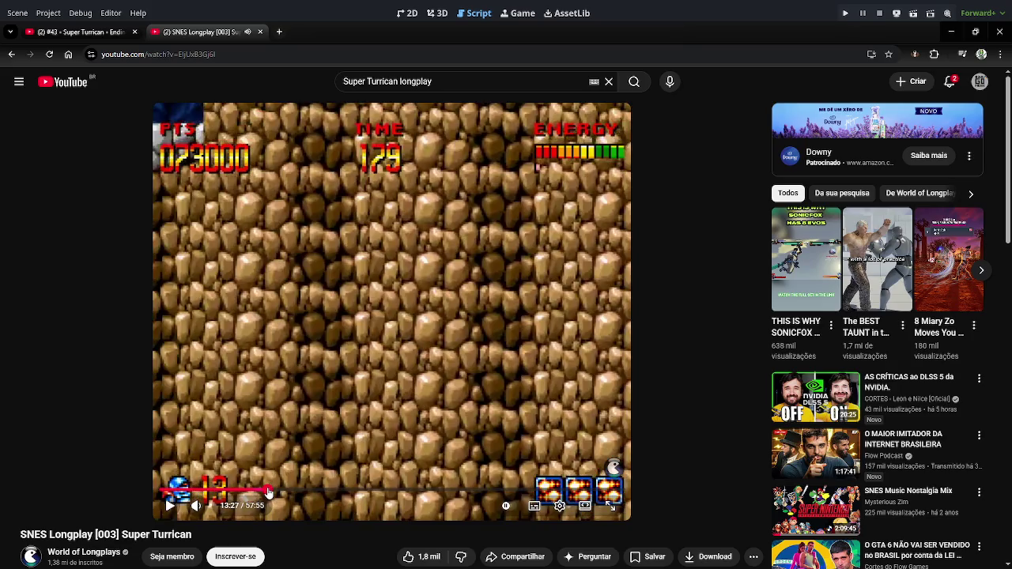
click(361, 399)
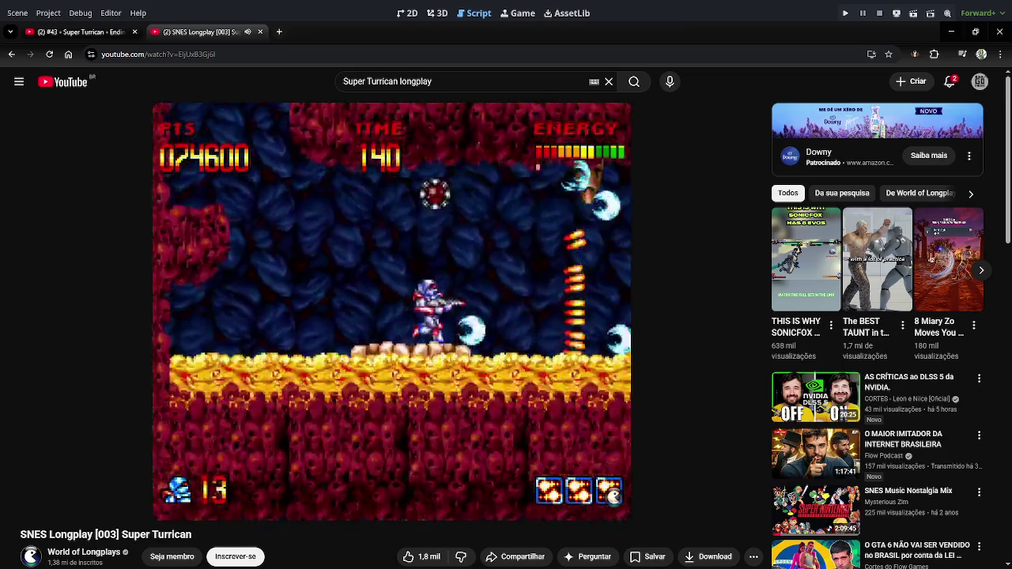
click(309, 226)
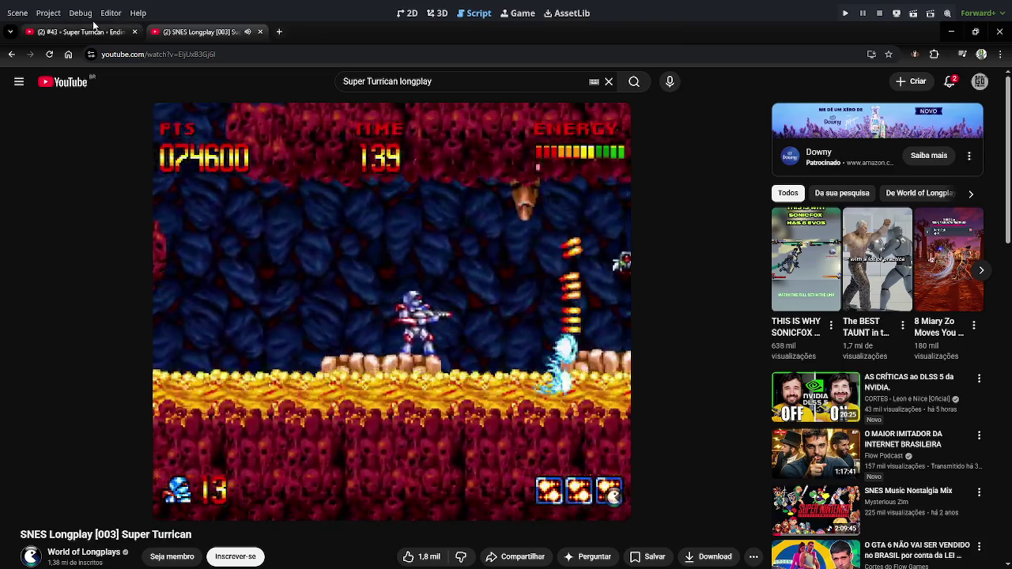
Resume the Super Turrican Ending / Credits track, then return to bee_dive.gd in Godot
key(ctrl+Tab)
click(334, 254)
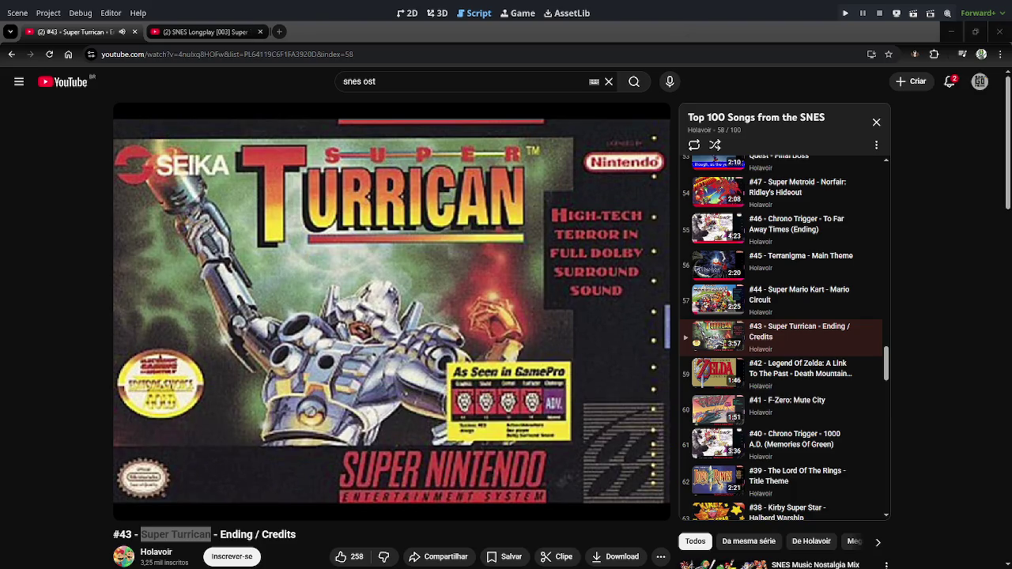
key(alt+Tab)
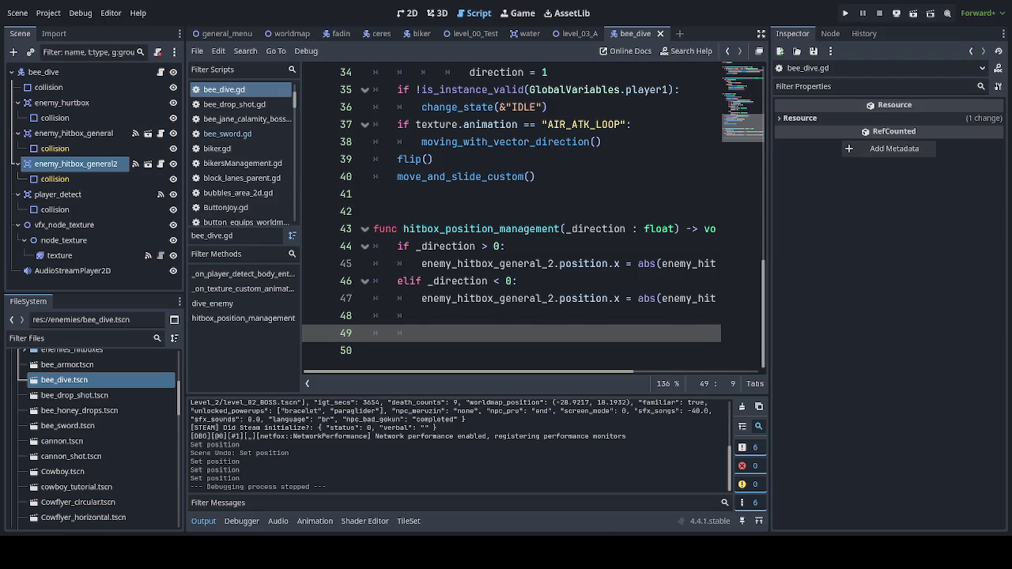
Switch from Godot's bee_dive script to the browser showing the Power Blade YouTube results
key(alt+Tab)
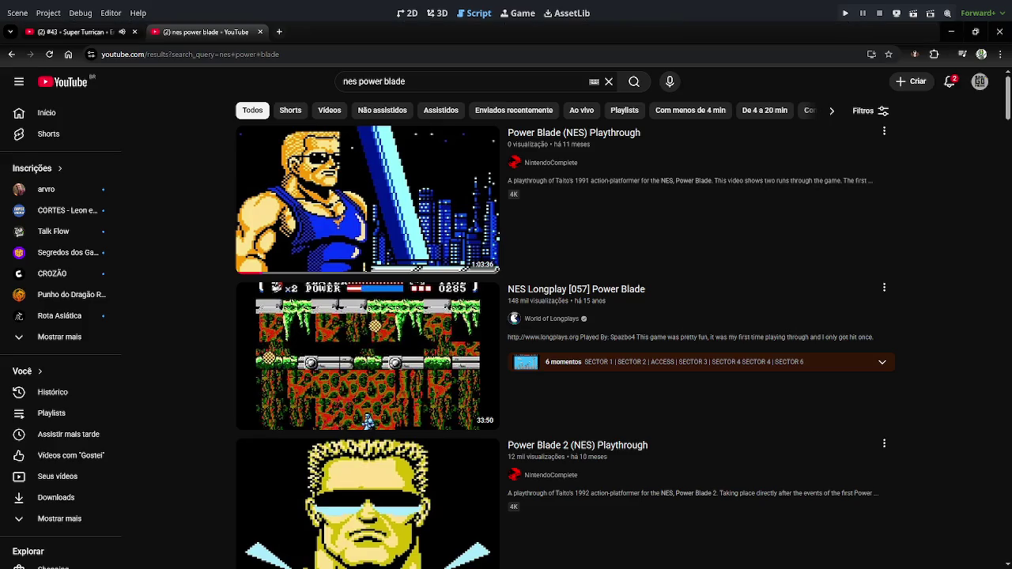
Watch the Power Blade (NES) Playthrough, pause around 5:02, and select 'power blade' in the search box
click(309, 269)
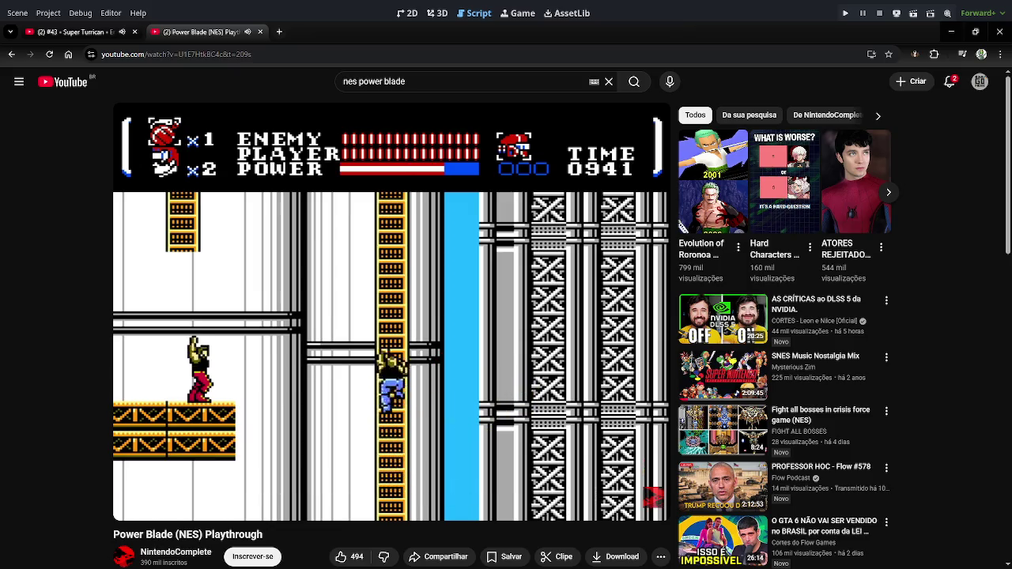
mouse_move(310, 278)
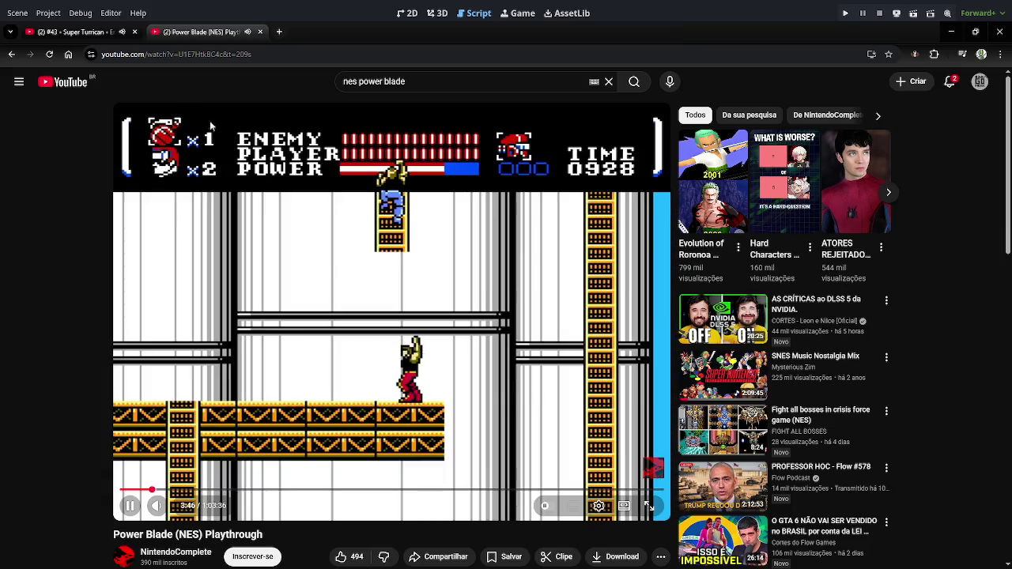
key(ctrl+Tab)
click(226, 32)
mouse_move(227, 308)
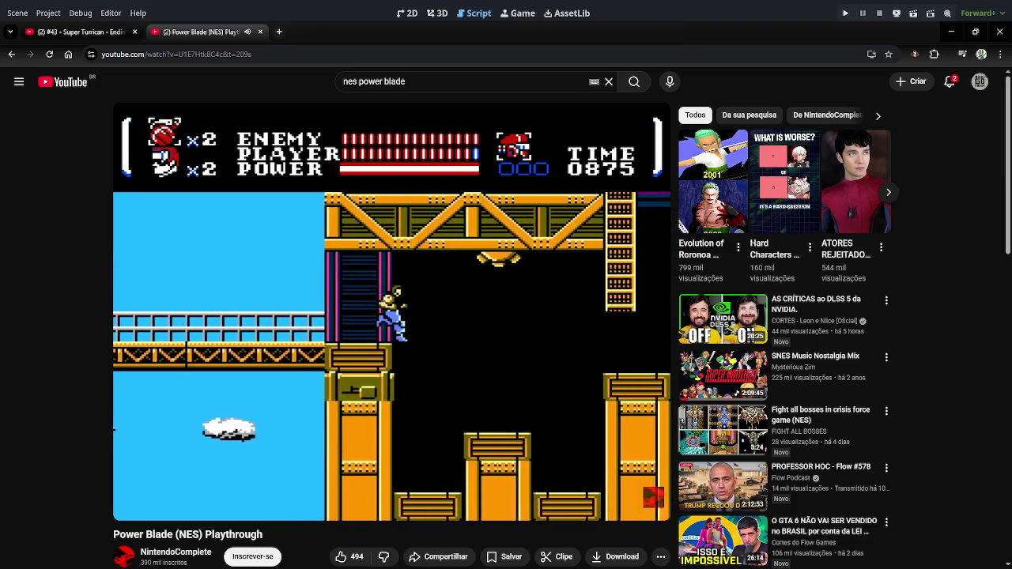
click(335, 349)
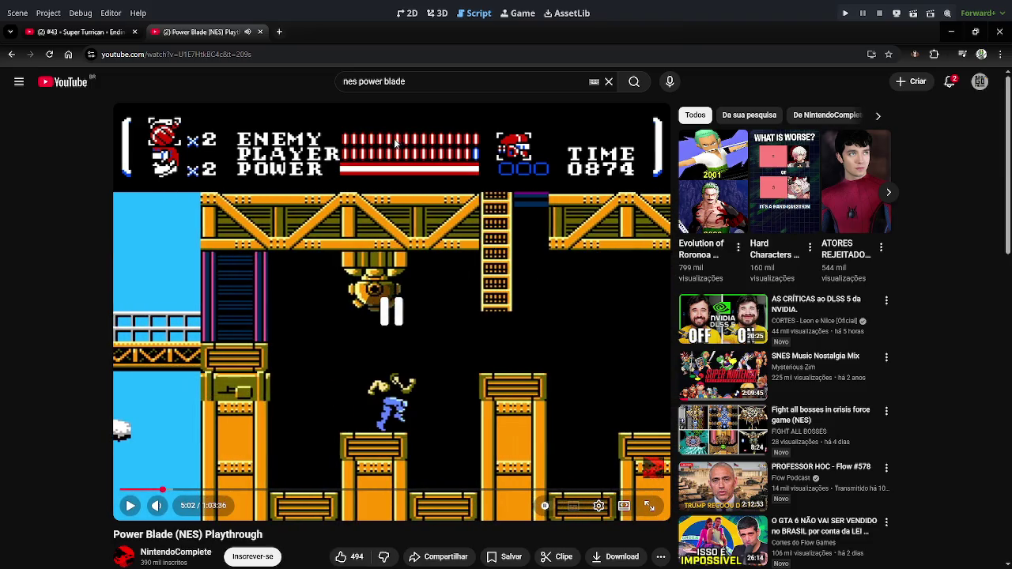
drag(361, 80, 457, 87)
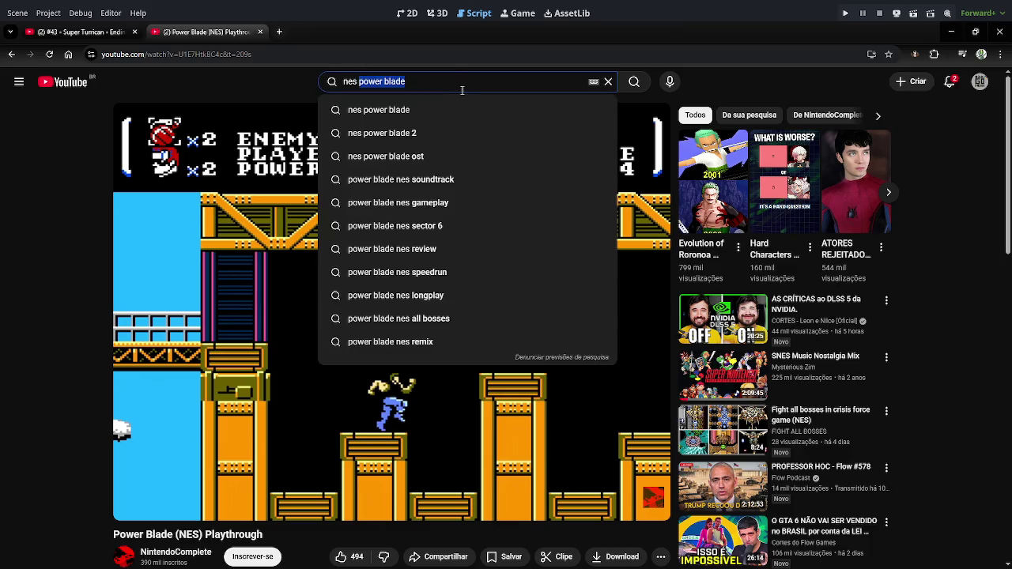
Search 'nes shadow of the ninja', then watch and pause the Shadow of the Ninja longplay
text(hadow)
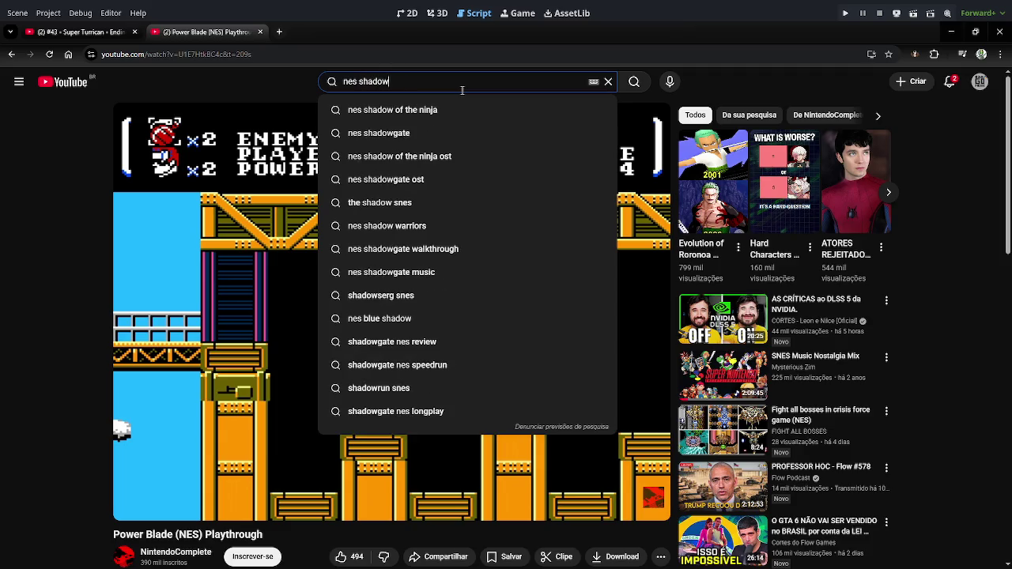
key(Down)
key(Return)
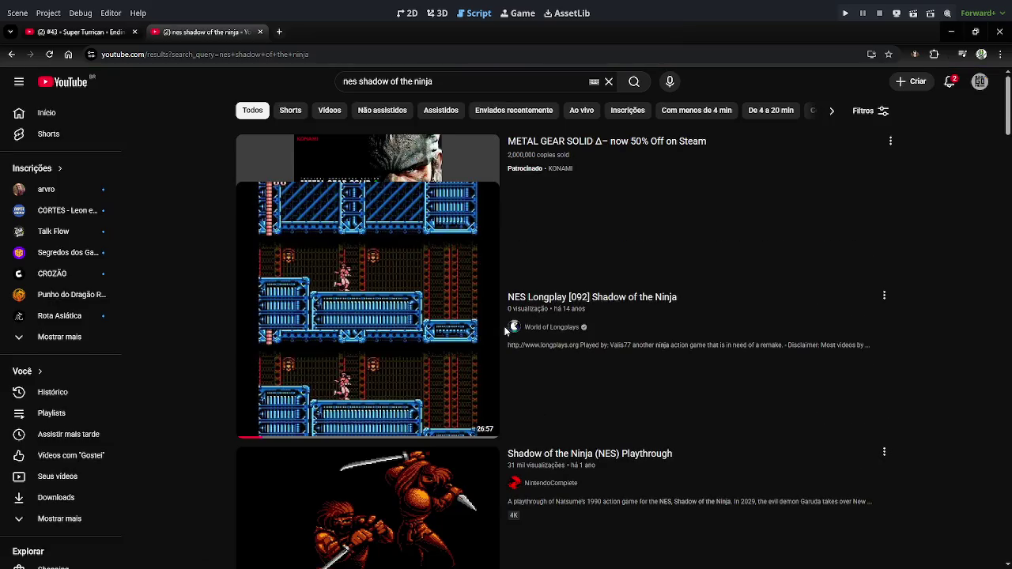
click(396, 348)
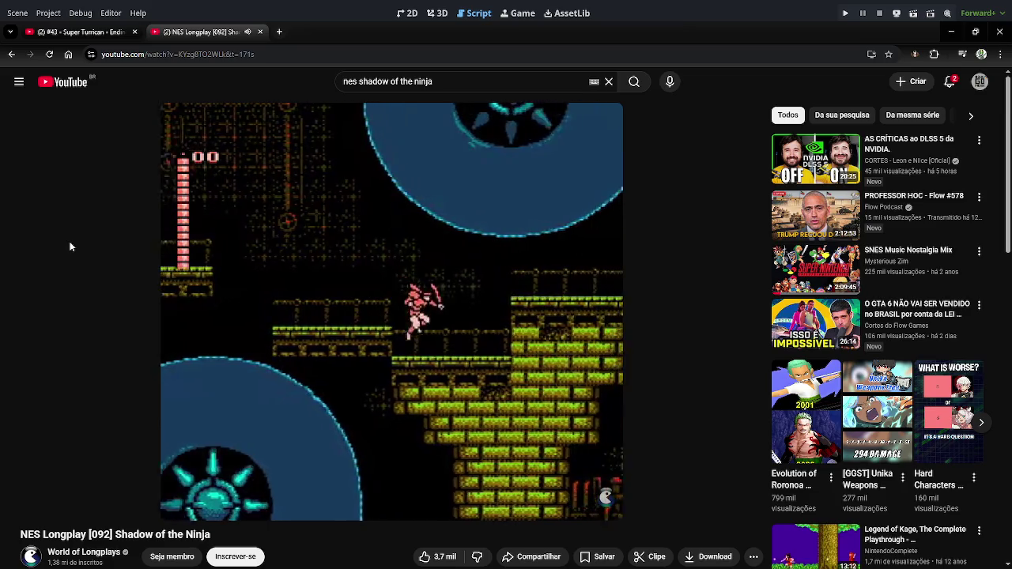
click(457, 199)
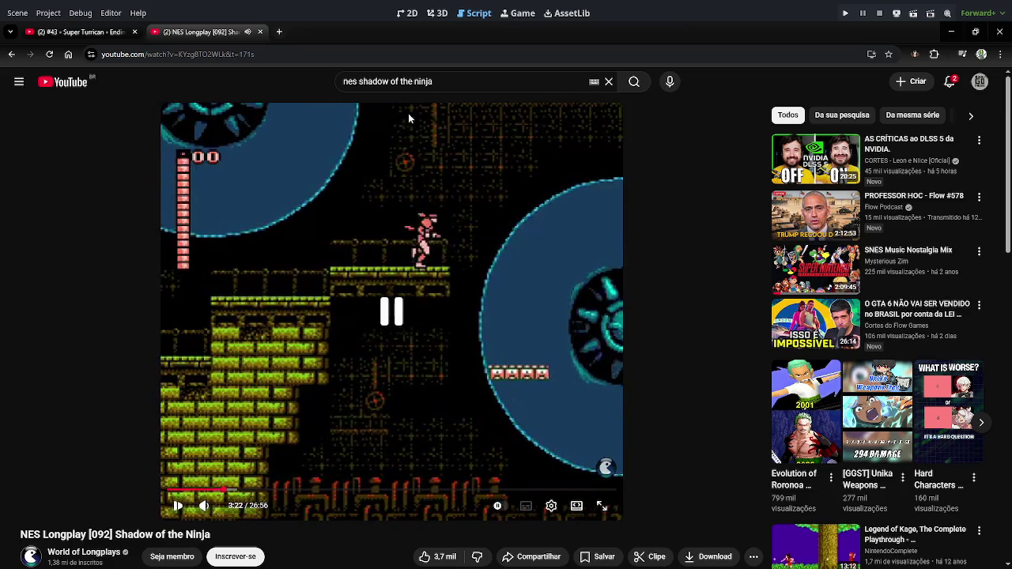
Remove 'nes' from the query and search 'shadow of the ninja reborn'
drag(359, 81, 294, 70)
key(BackSpace)
text(reborn)
click(461, 102)
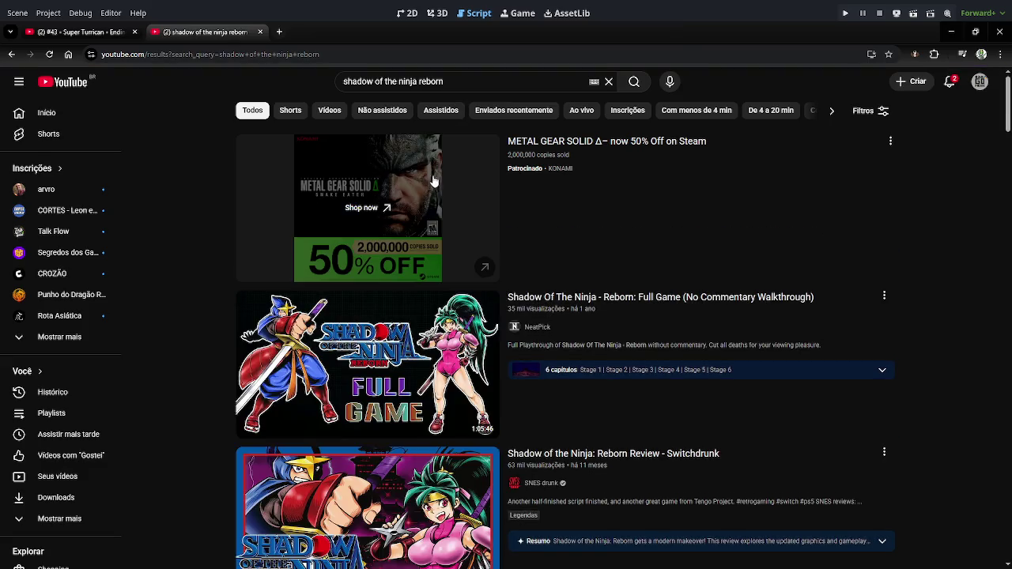
Search 'shadow of the ninja reborn longplay' and watch the full-game walkthrough from about 4:29
click(479, 72)
text(long)
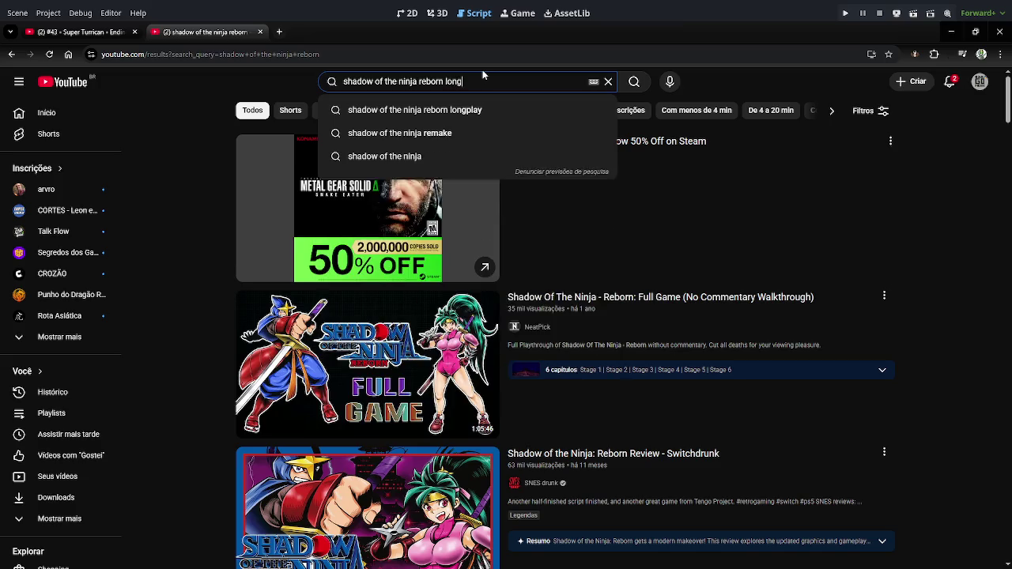
key(Down)
key(Return)
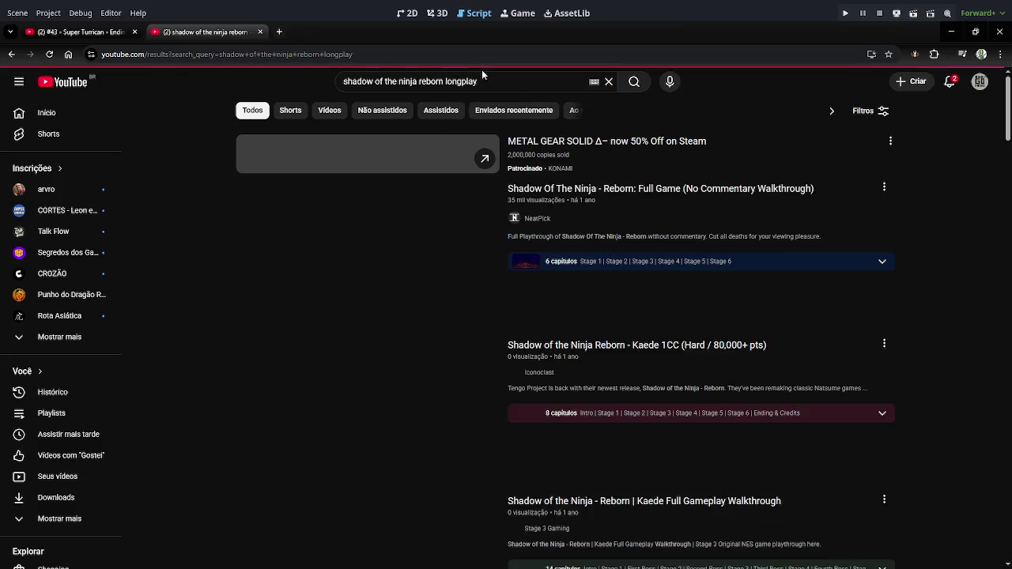
click(362, 367)
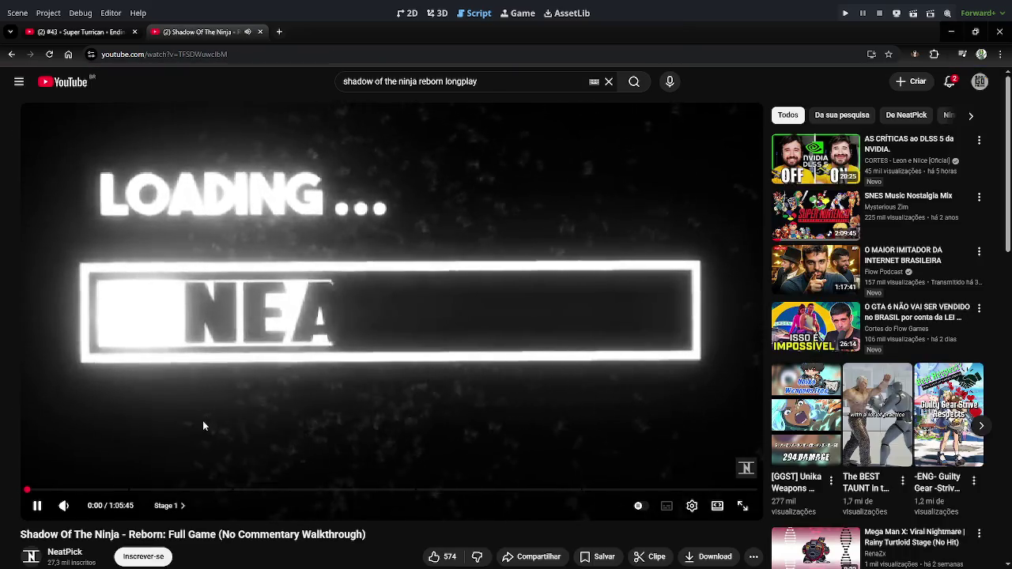
click(76, 490)
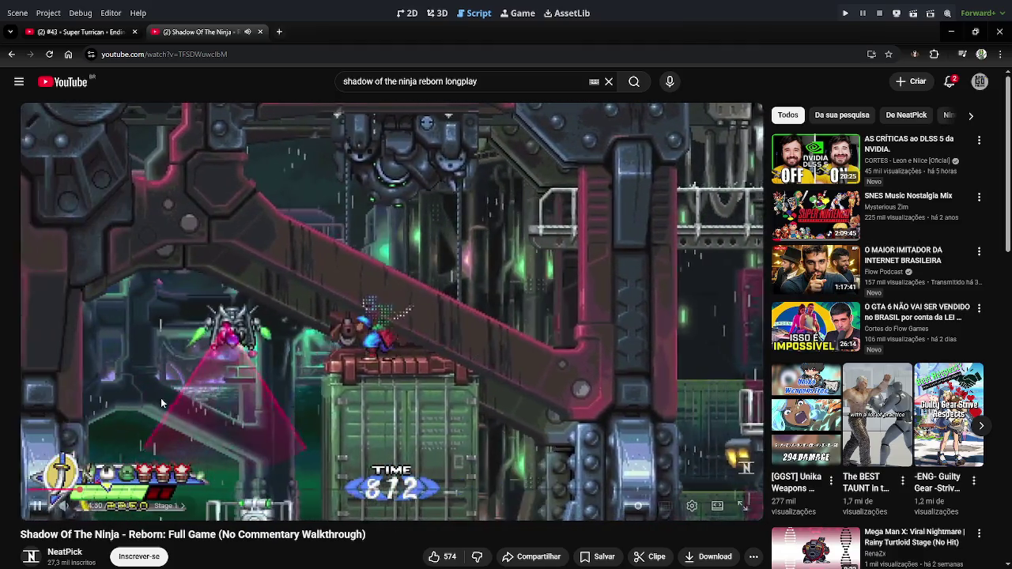
mouse_move(204, 465)
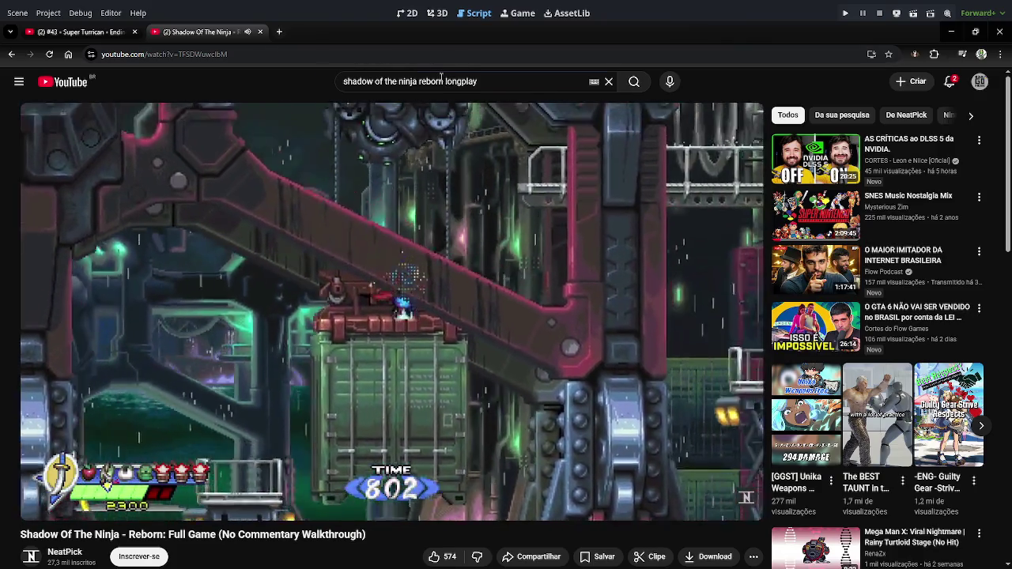
Delete 'longplay' from the YouTube search query
click(450, 81)
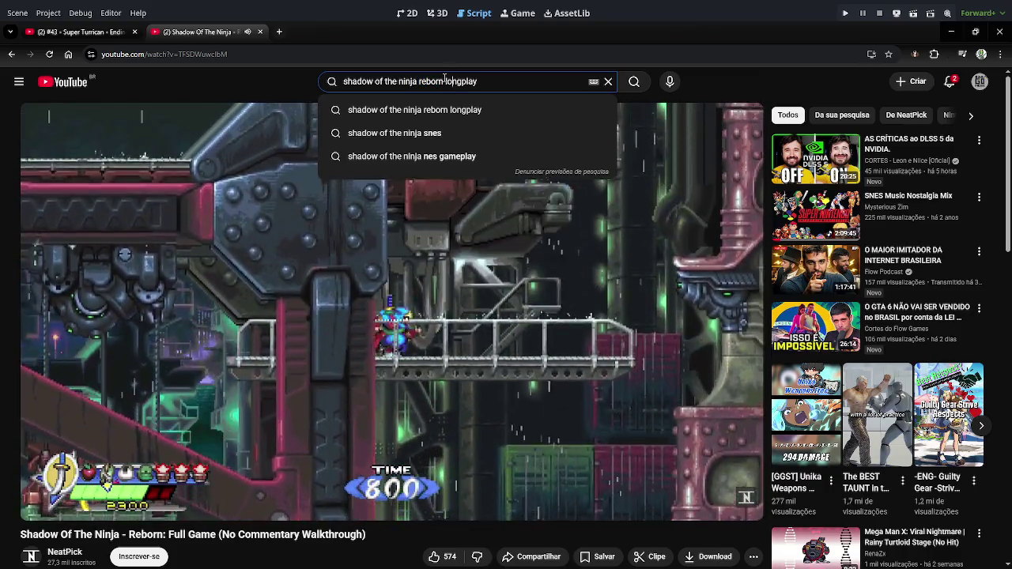
double_click(452, 82)
key(BackSpace)
Search 'shadow of the ninja reborn trailer' and open the PlayStation release trailer
text(trailer)
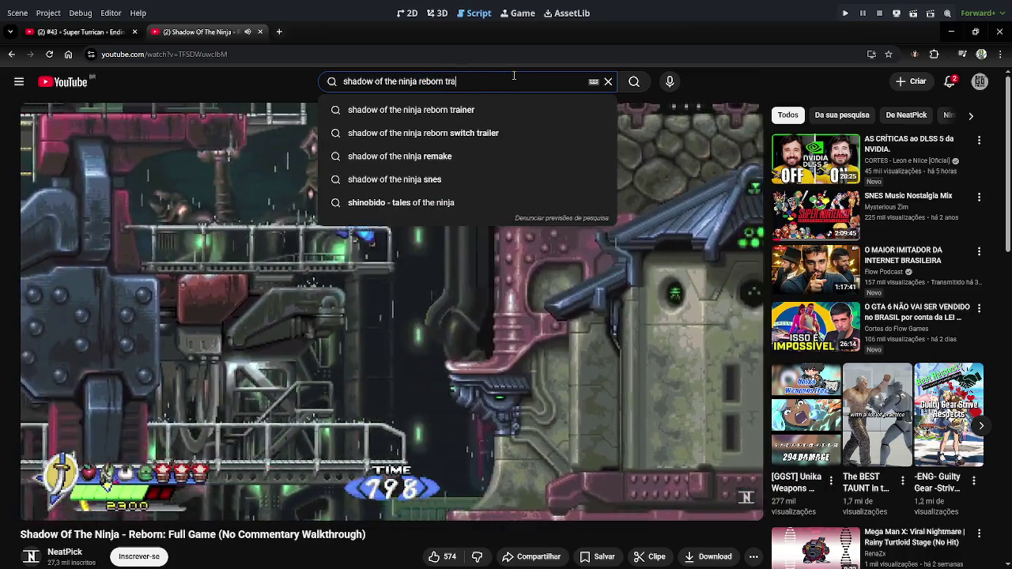
key(Return)
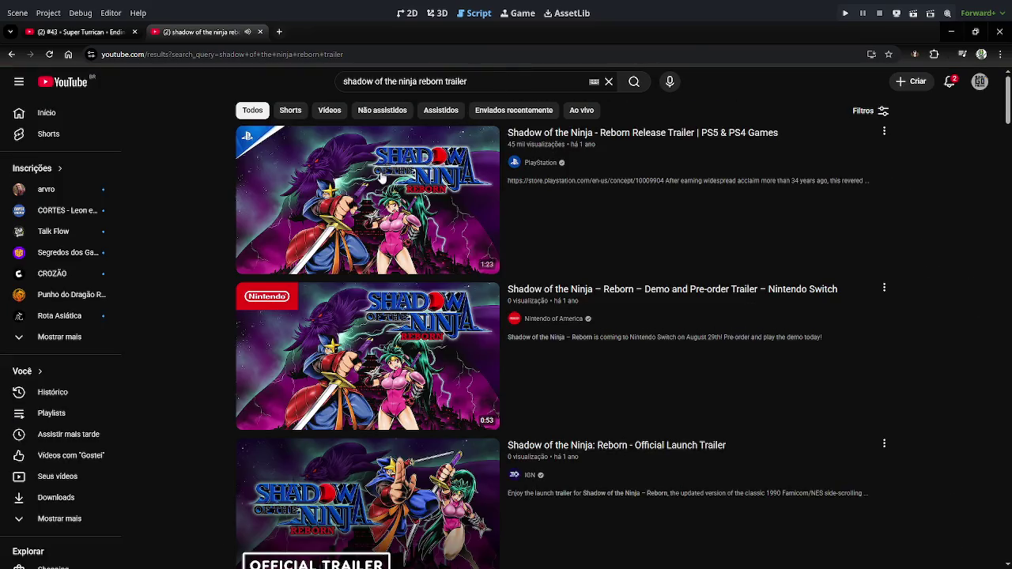
click(380, 187)
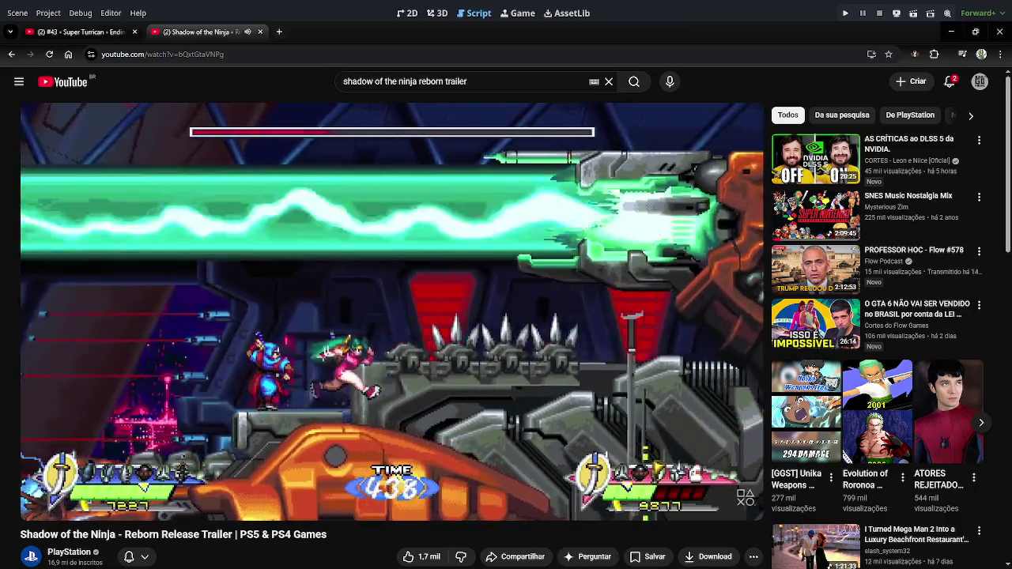
Watch the release trailer to its end at 1:22, pausing once on the interview scene
mouse_move(379, 183)
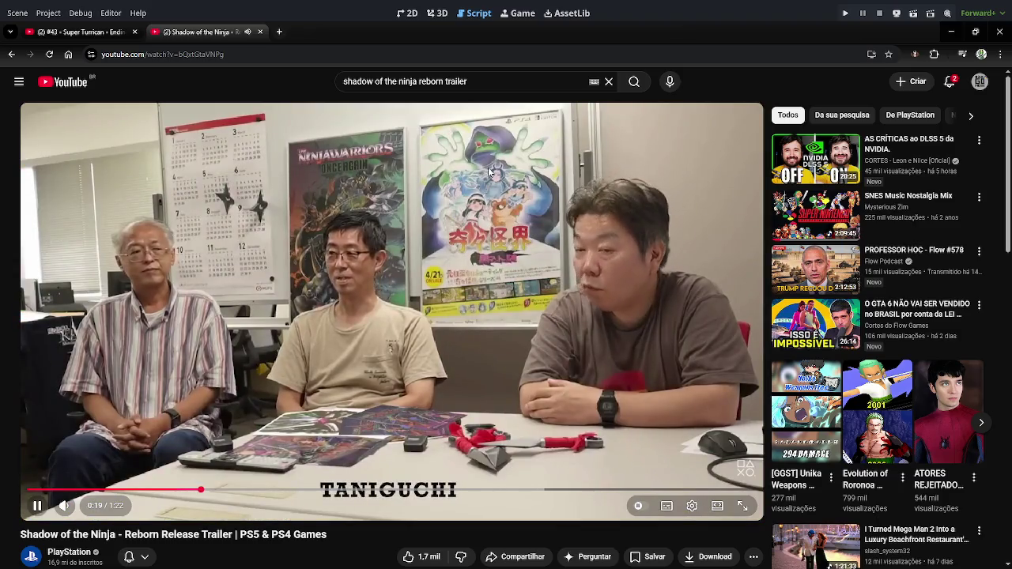
click(382, 260)
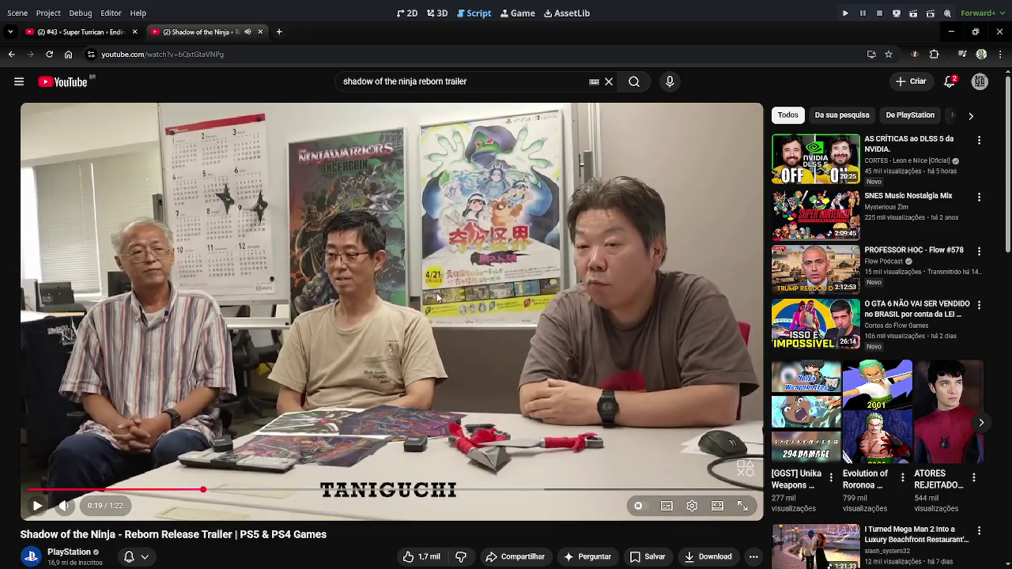
click(577, 339)
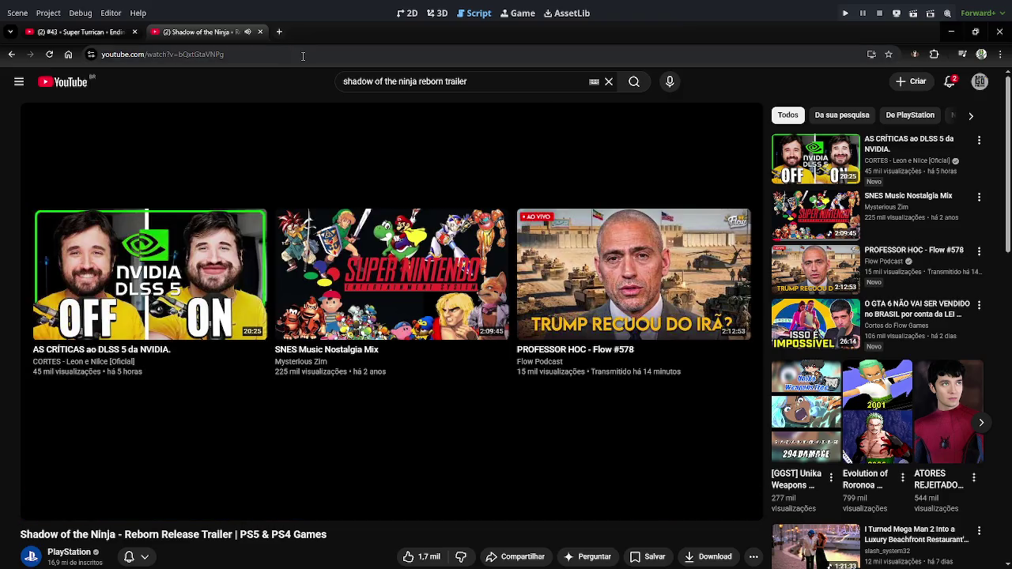
scroll(376, 222, down, 3)
scroll(349, 266, up, 3)
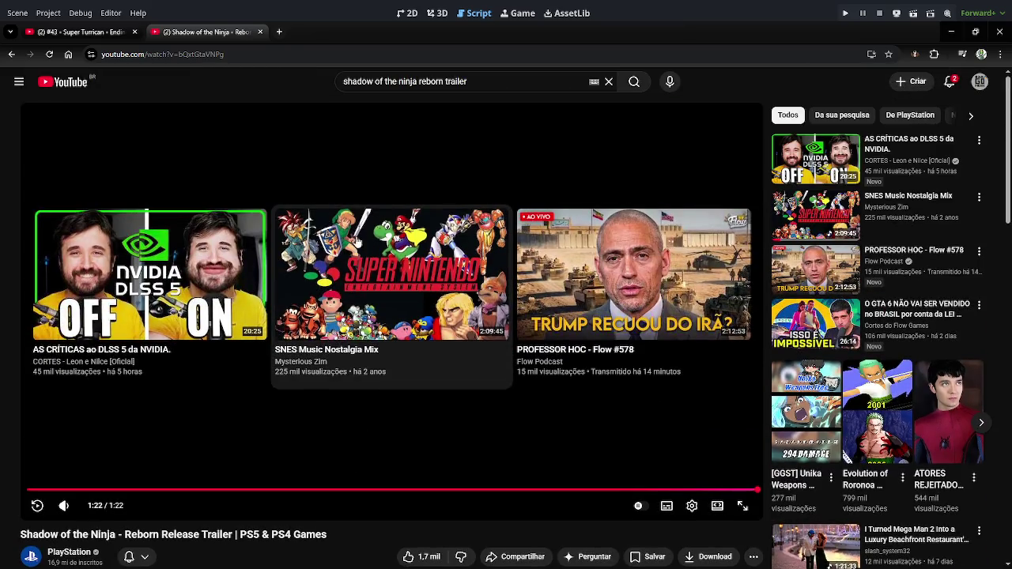
click(443, 81)
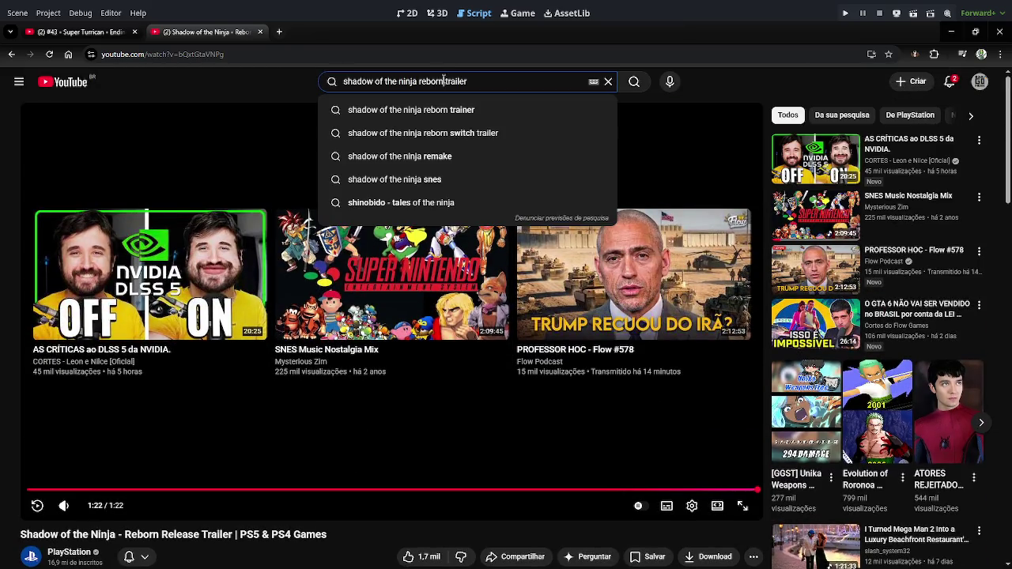
In a new tab, search 'shadow of the ninja reborn steam' and open its Steam page
click(280, 32)
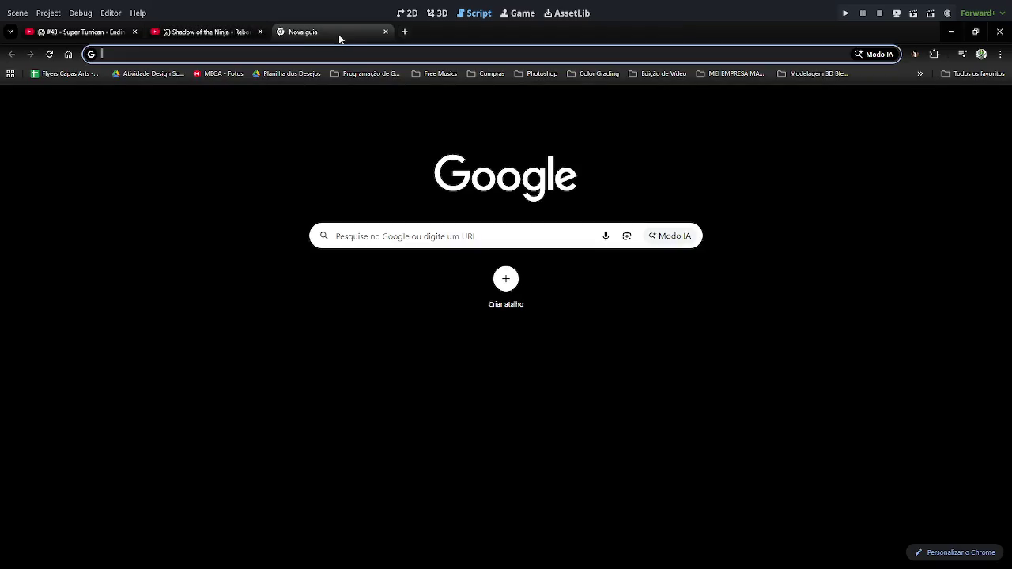
text(shadow of the ninja reborn)
text(st)
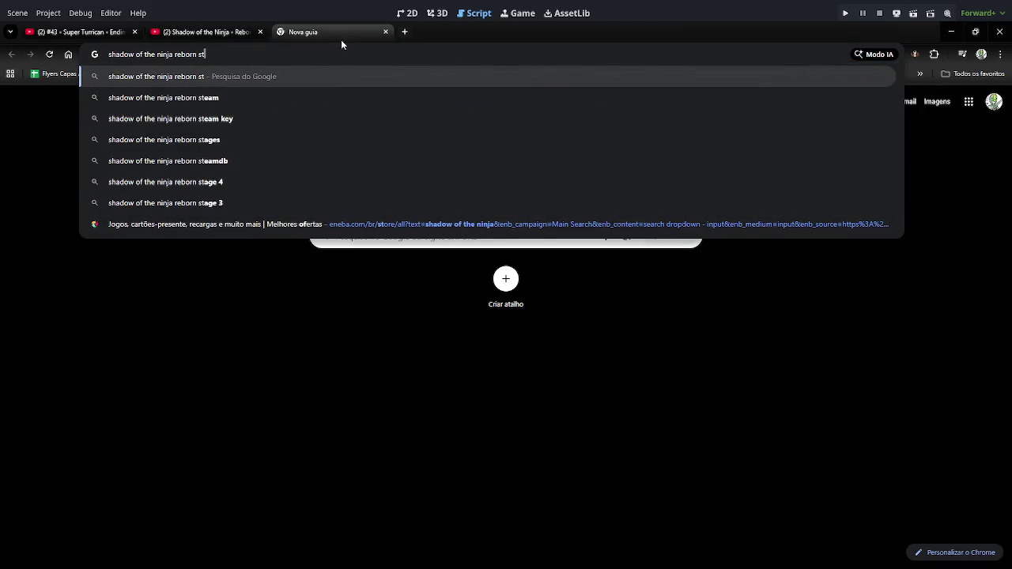
click(234, 98)
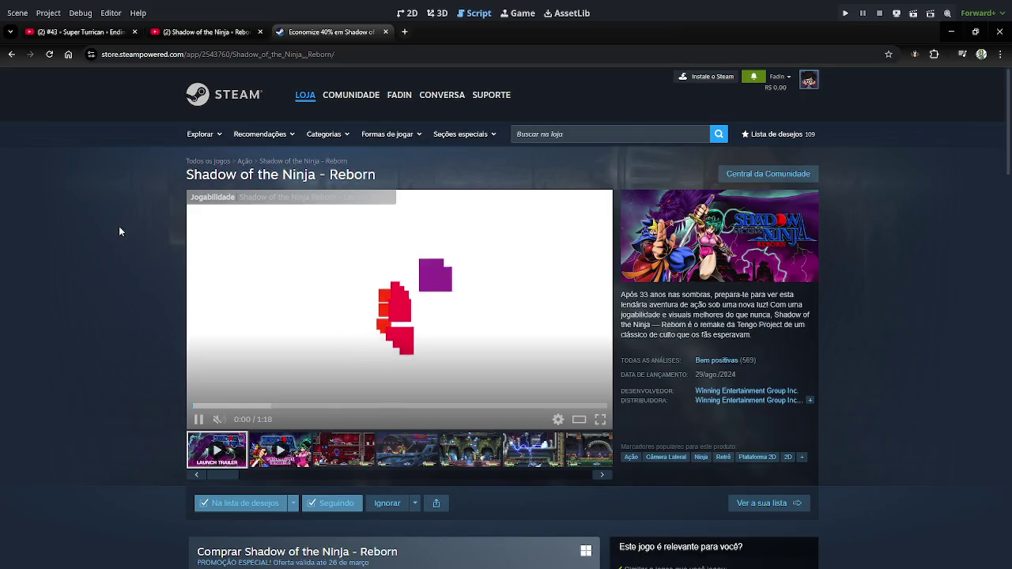
Pause the store trailer and review the 40% discounted price and game description
scroll(124, 242, down, 3)
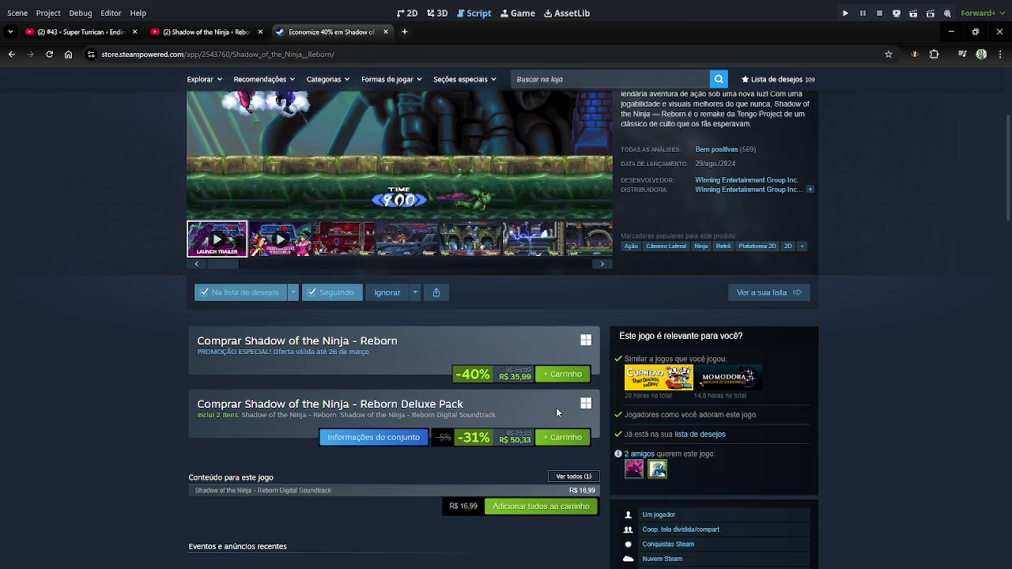
scroll(513, 404, down, 2)
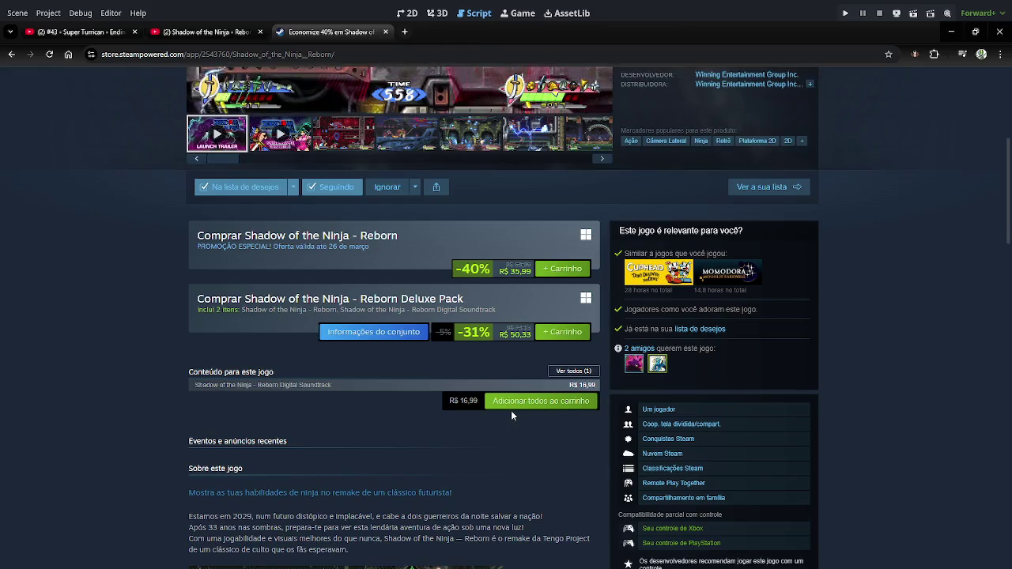
scroll(512, 415, up, 5)
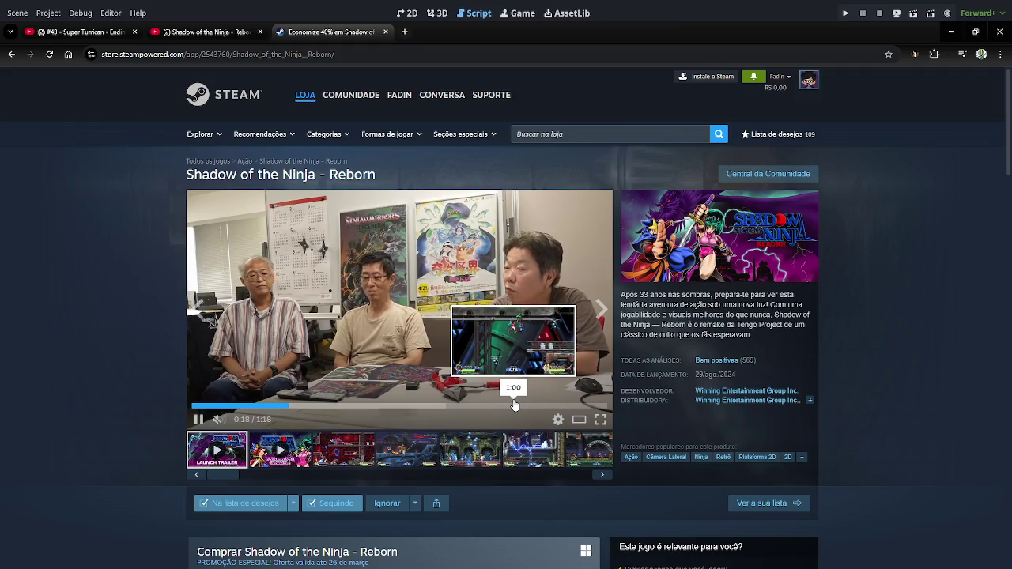
click(463, 278)
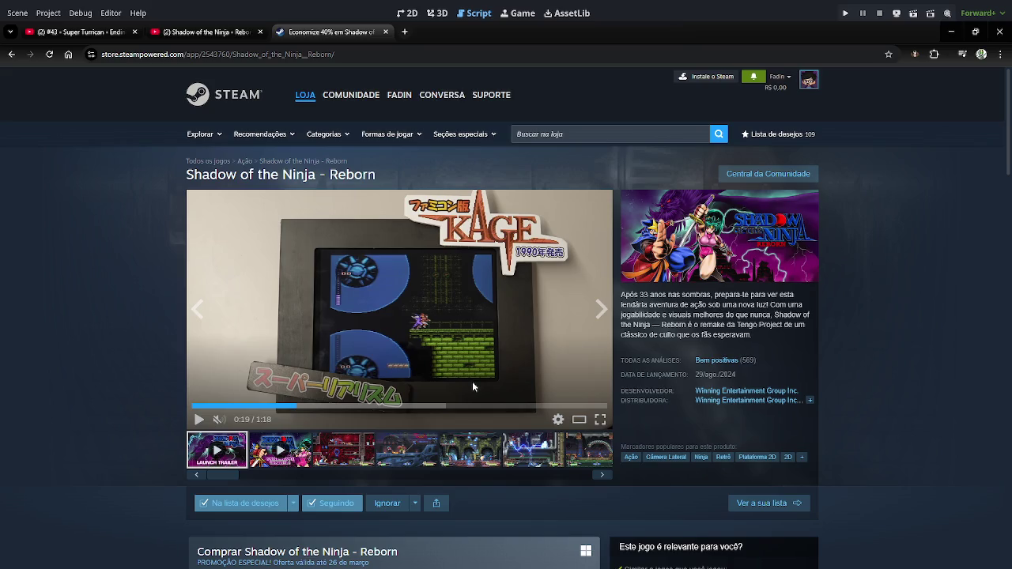
scroll(458, 378, down, 2)
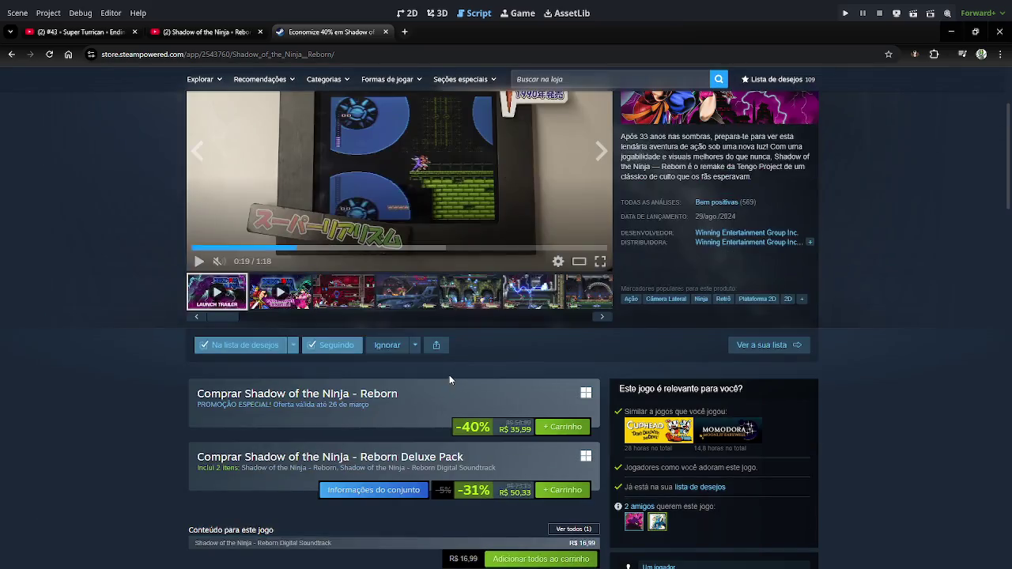
scroll(434, 376, down, 2)
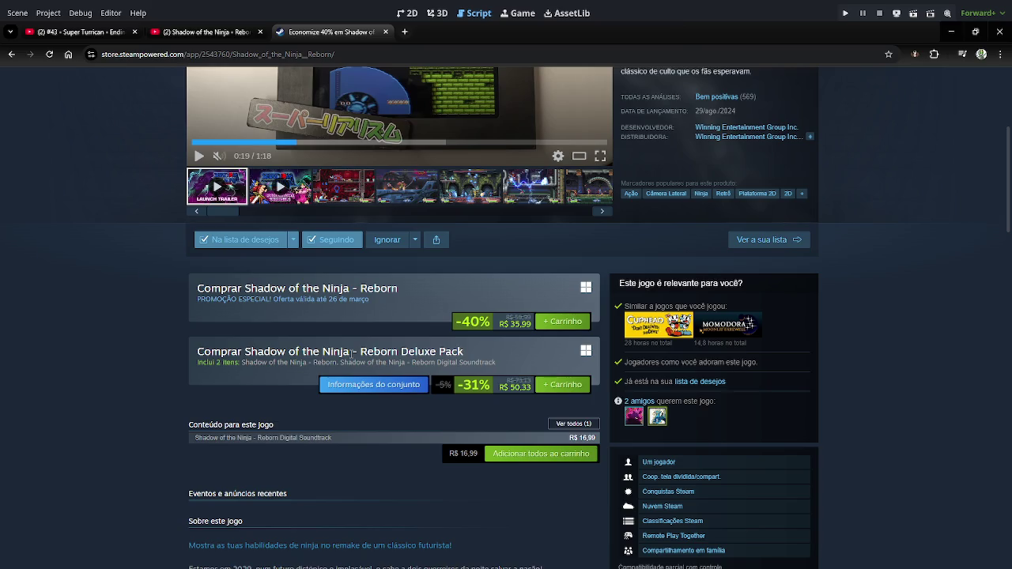
scroll(335, 348, down, 4)
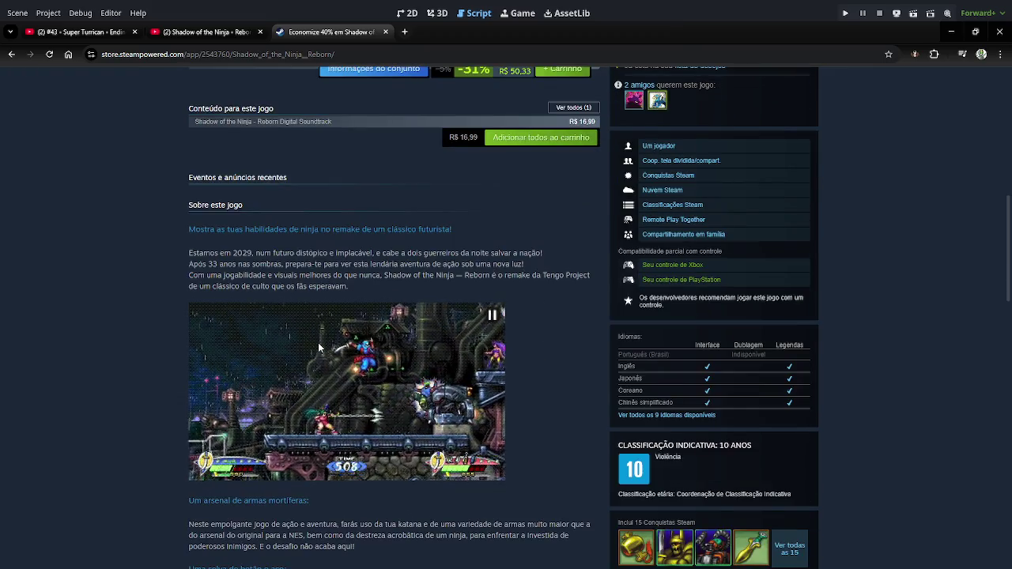
scroll(314, 345, down, 3)
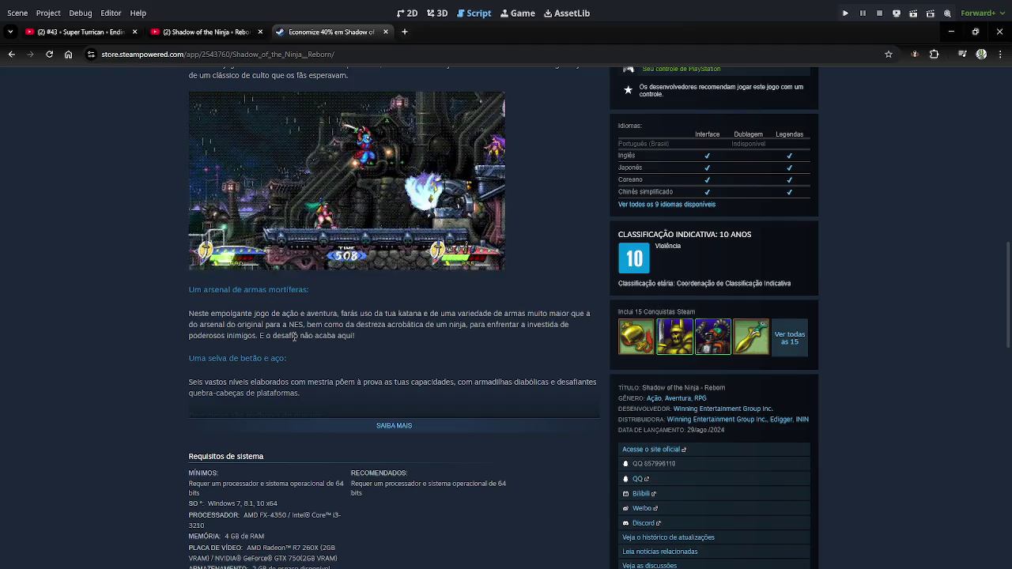
click(459, 54)
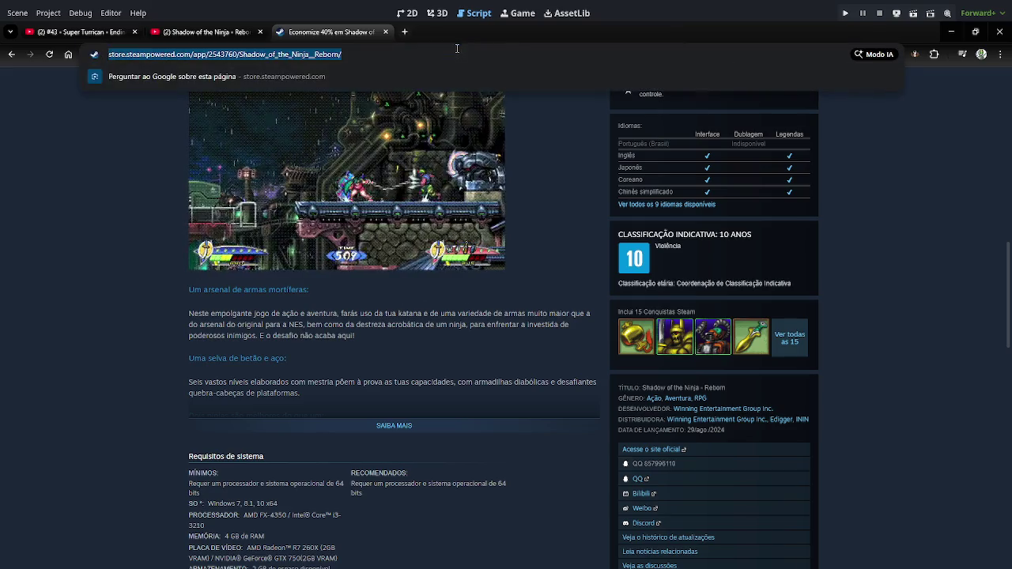
Load Nuuvem, check the cart with River City Girls 2 at R$ 37,74, and start a Steam search for it in a new tab
text(nuuvem)
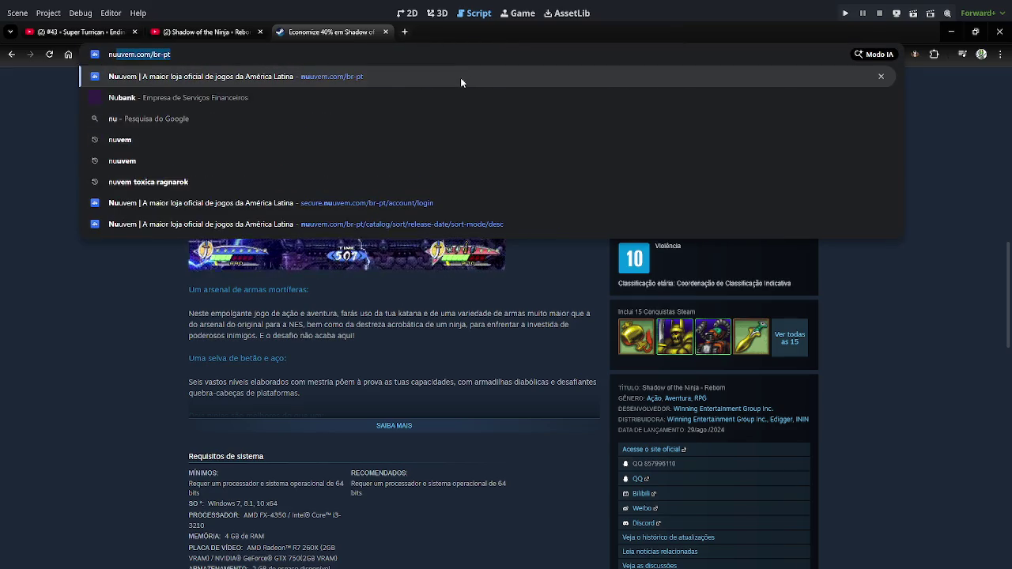
key(Return)
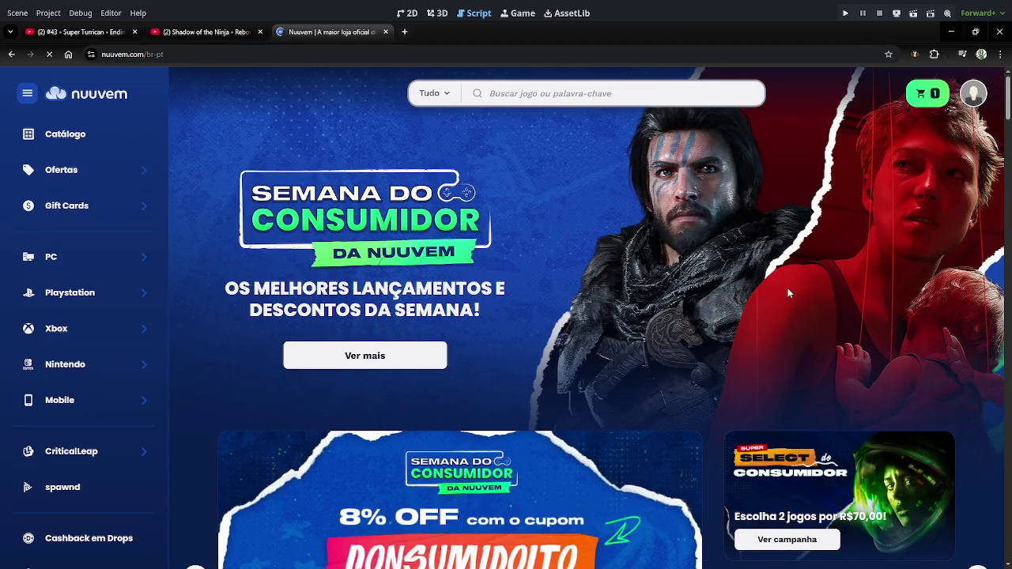
click(929, 94)
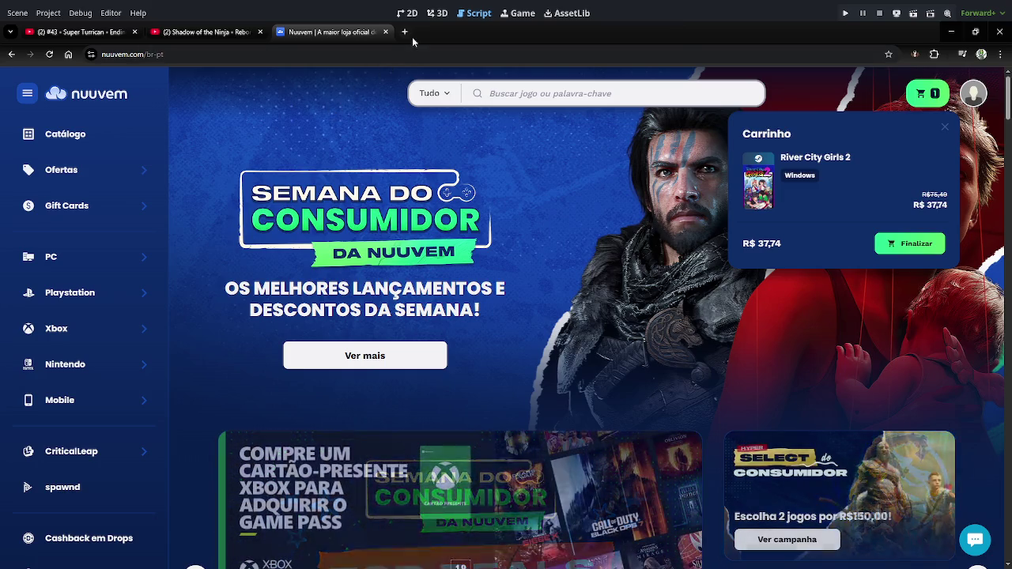
click(404, 32)
text(stea)
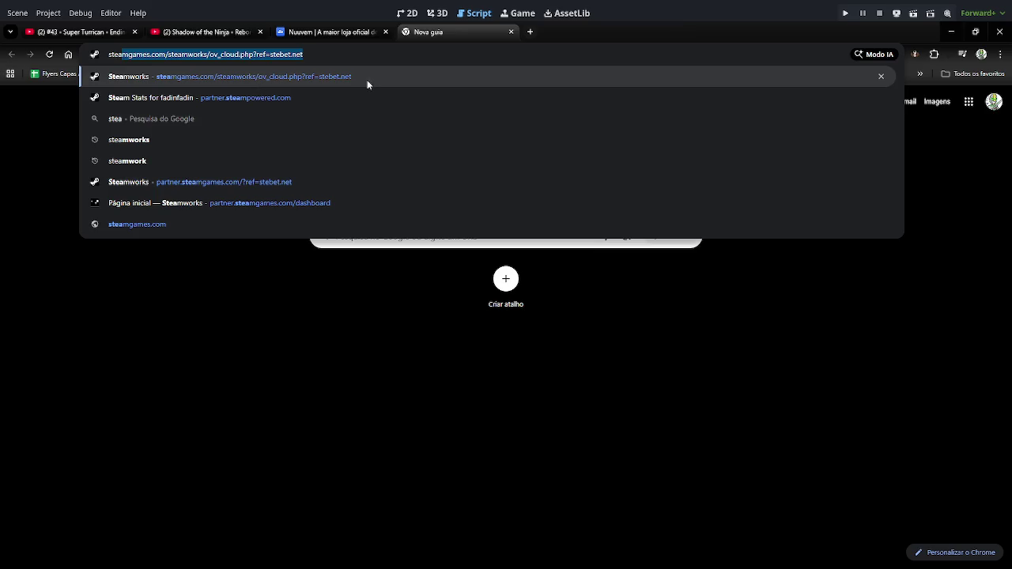
text(m ri)
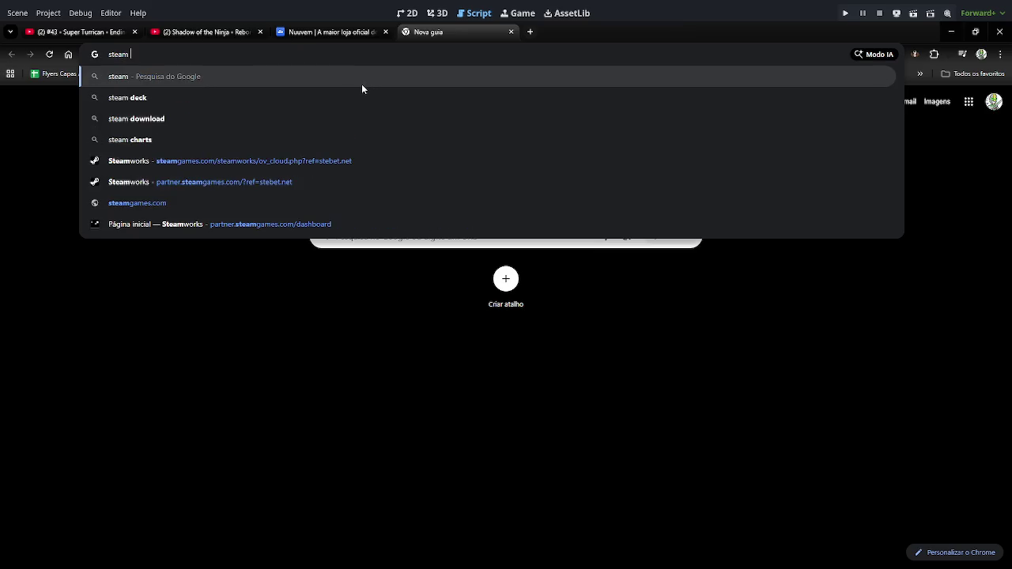
text(ver citr)
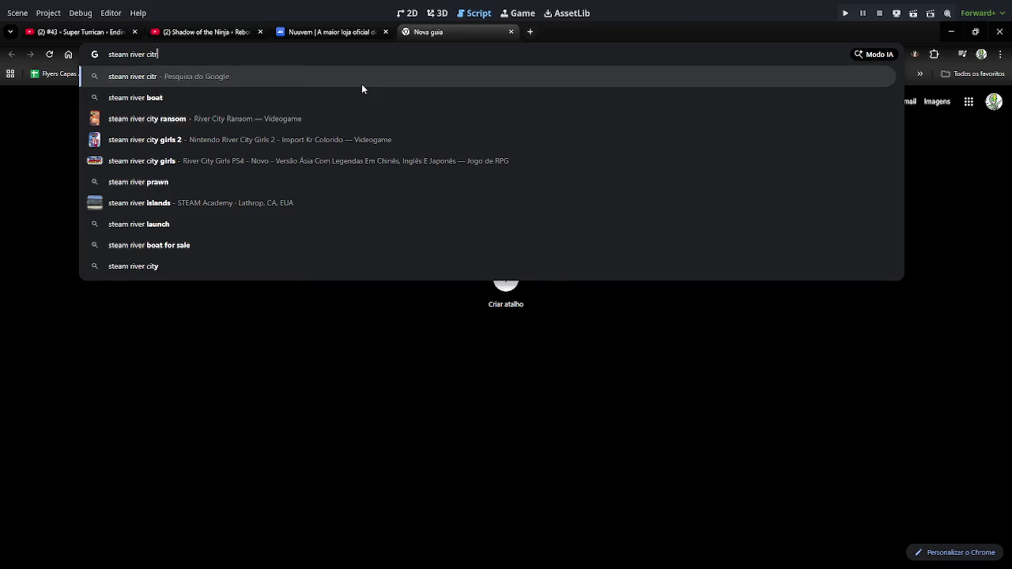
Search 'steam river city girls 2', pass the age check, and view its R$ 179,99 Steam price
key(BackSpace)
key(BackSpace)
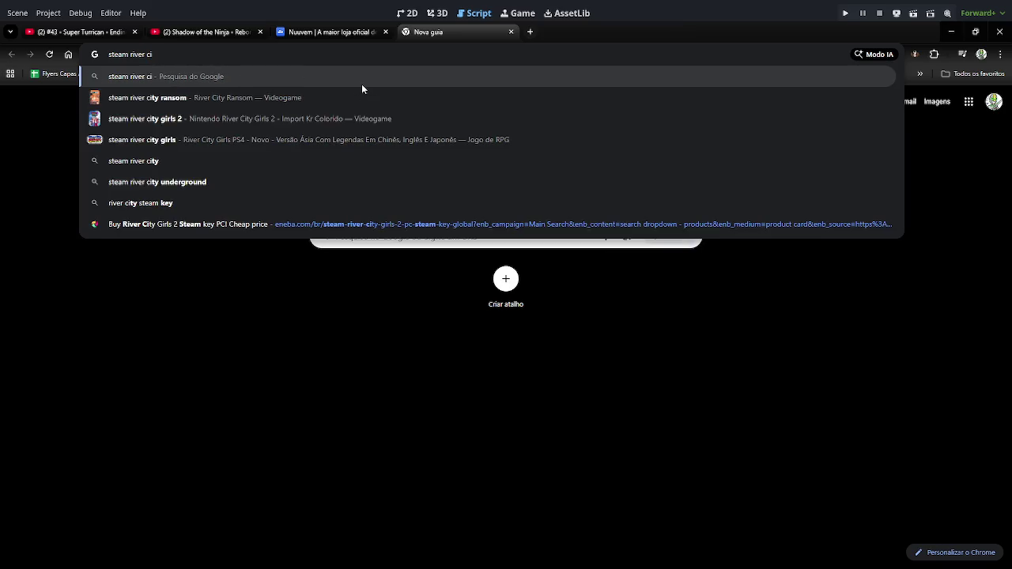
key(Down)
key(Down)
key(Return)
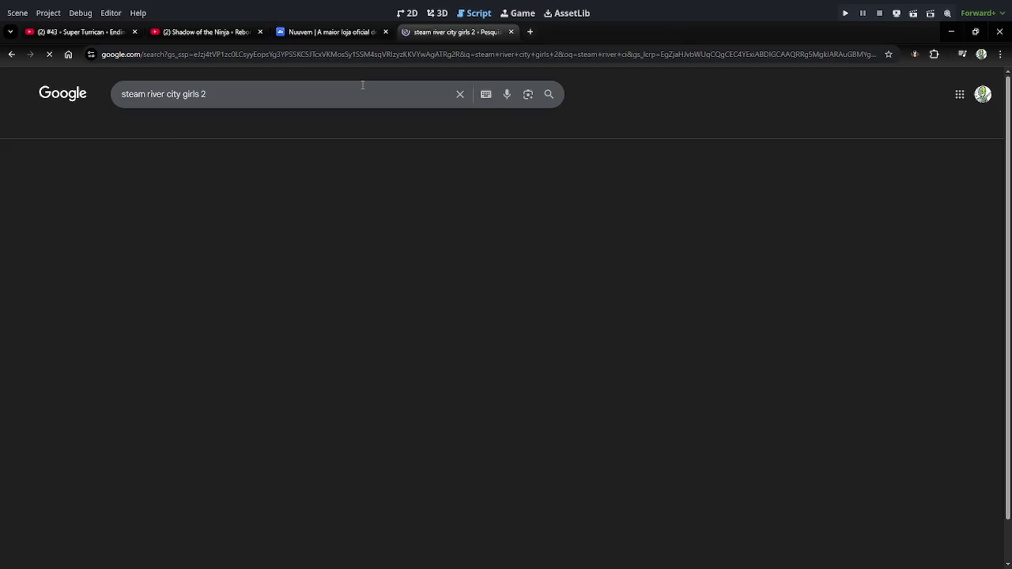
click(142, 187)
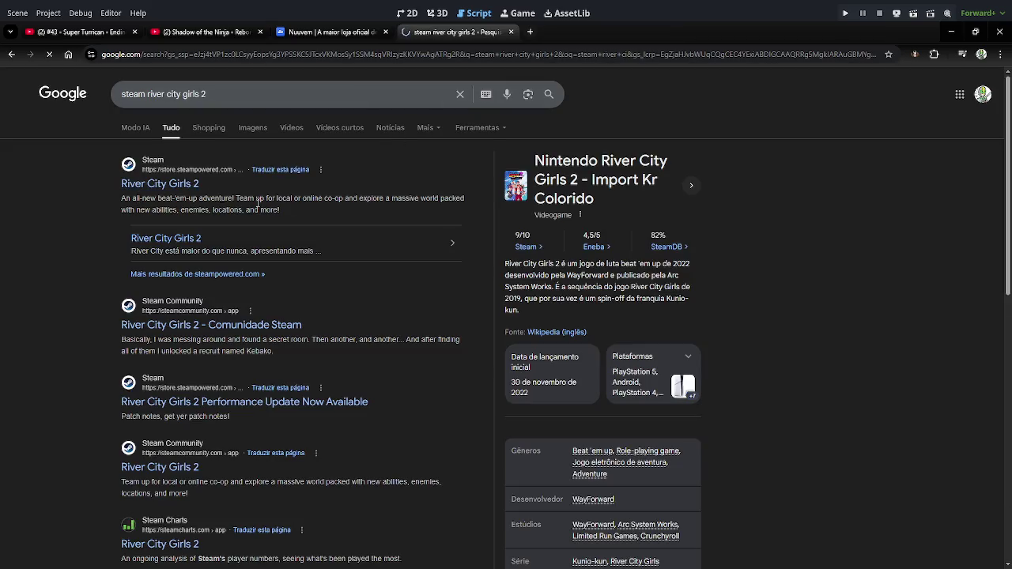
click(482, 423)
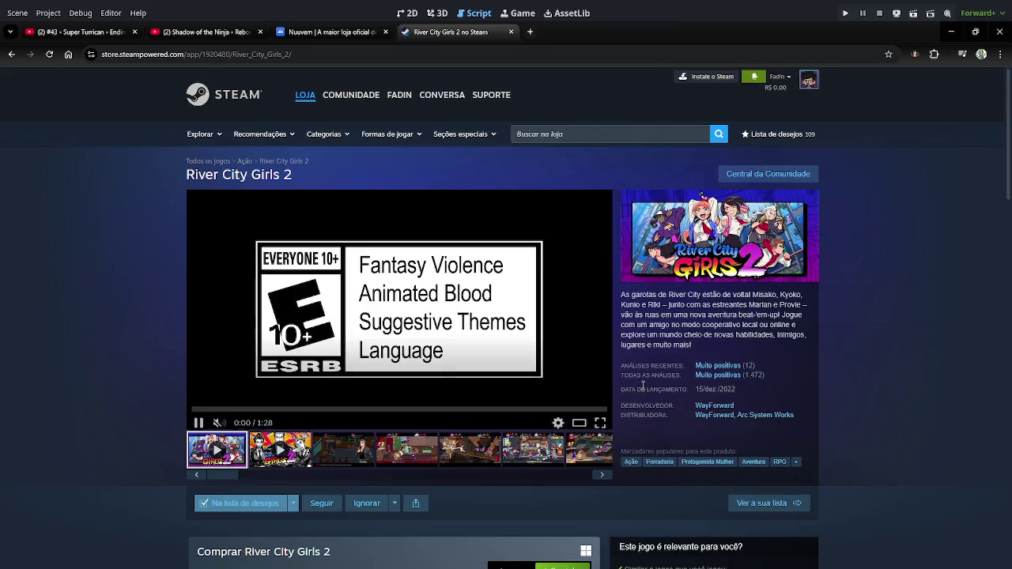
scroll(645, 389, down, 2)
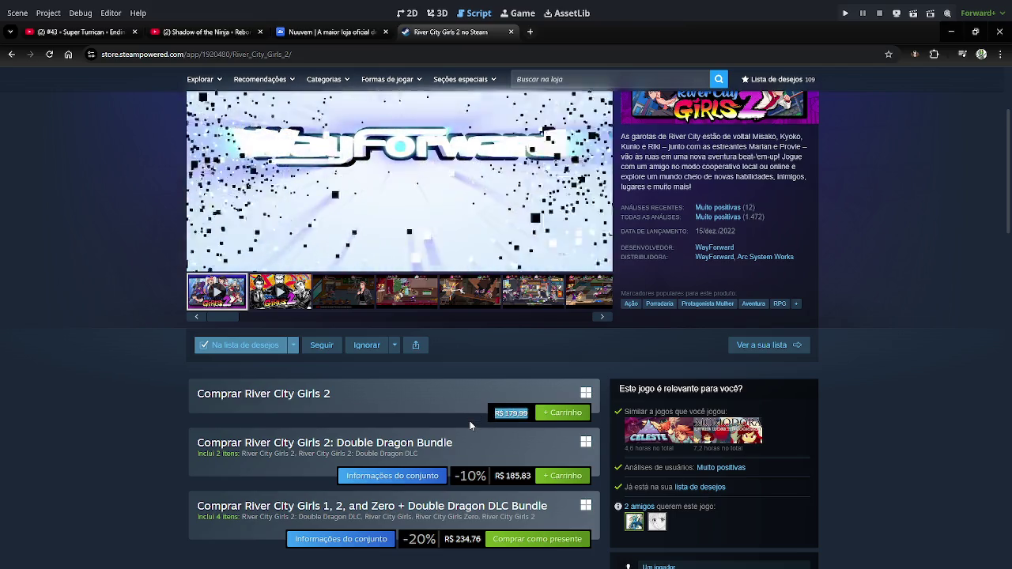
click(426, 413)
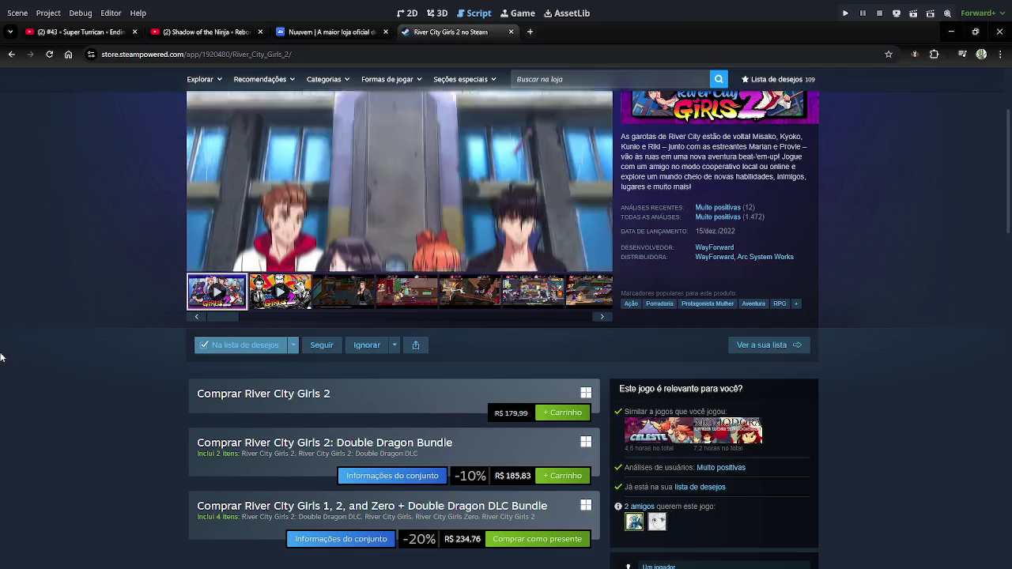
scroll(2, 357, up, 2)
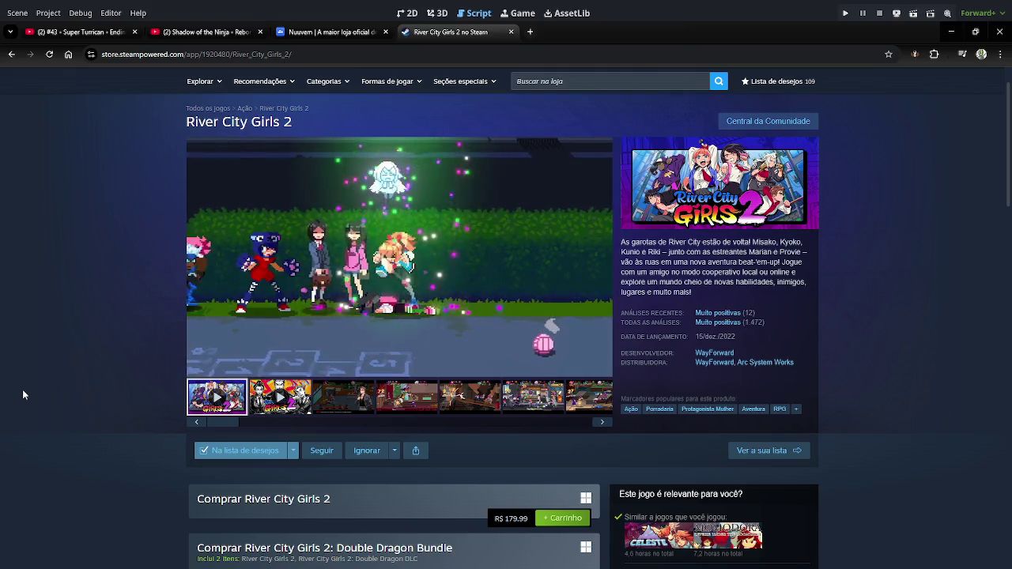
Open the Eneba store in a new tab and browse its home page
click(535, 29)
text(eneba)
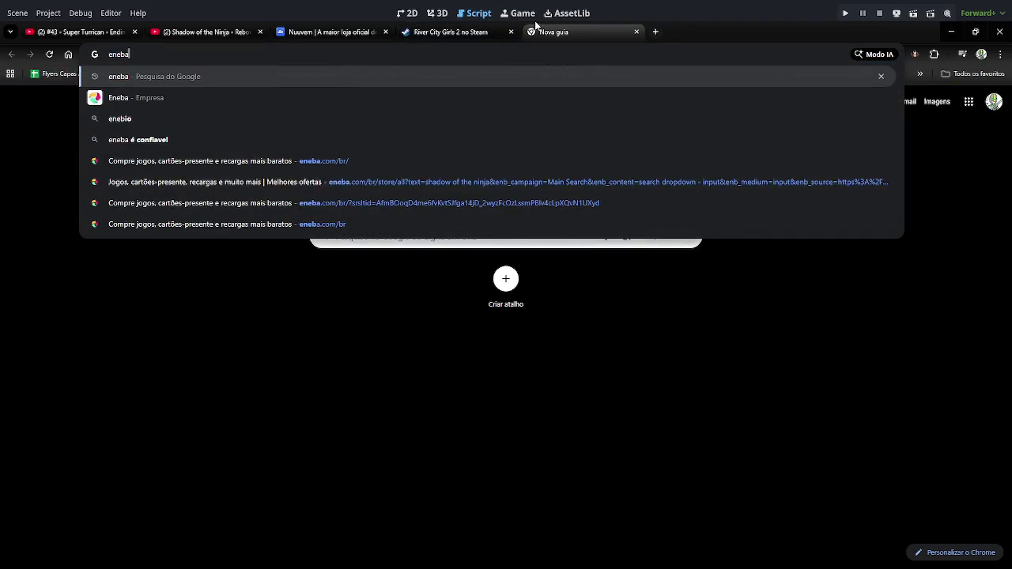
key(Return)
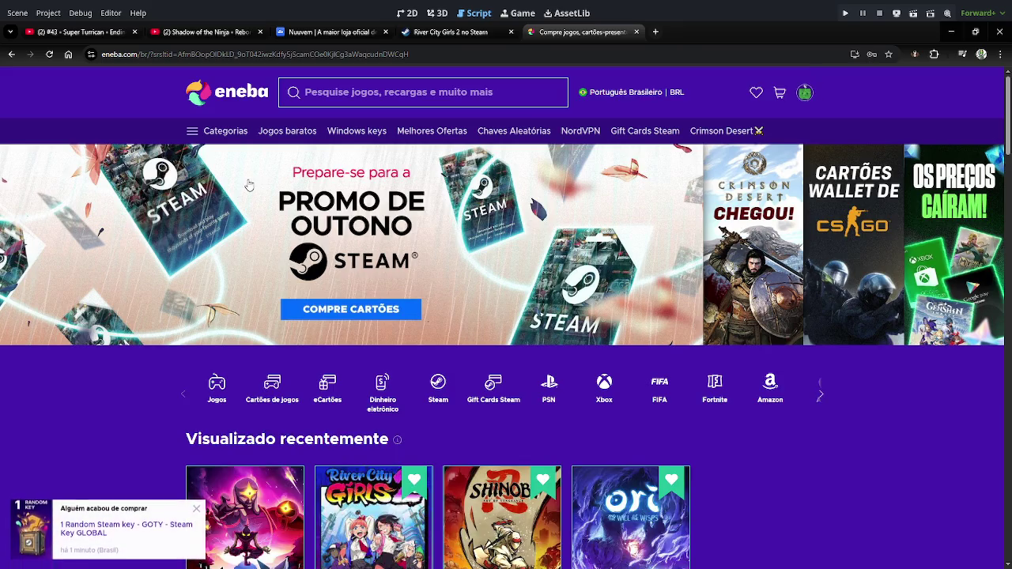
scroll(474, 392, down, 3)
scroll(424, 348, down, 1)
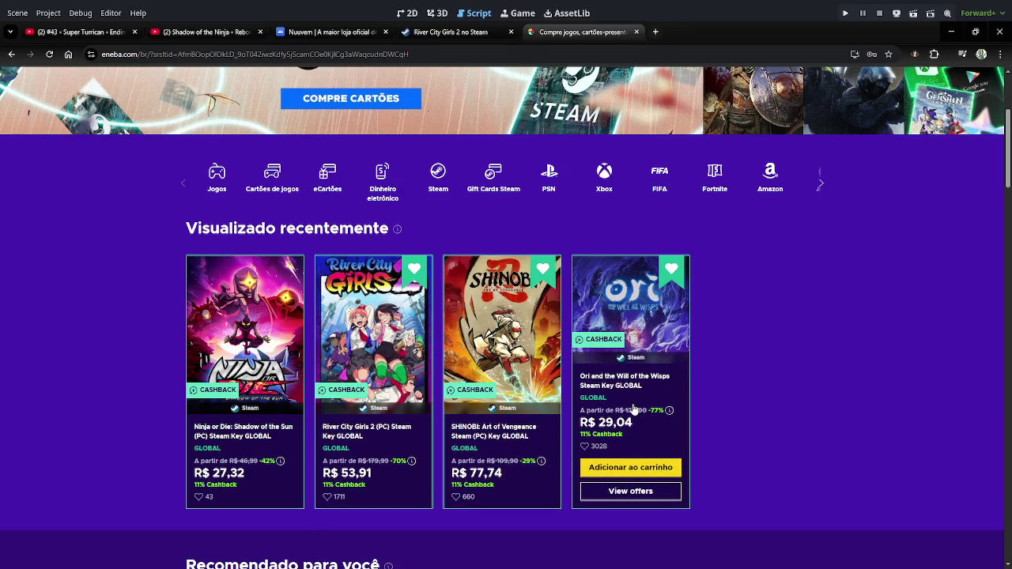
scroll(712, 379, up, 3)
Search Eneba for 'shadow of the ninja' and open the sold-out Reborn Xbox Series X|S key page
click(463, 92)
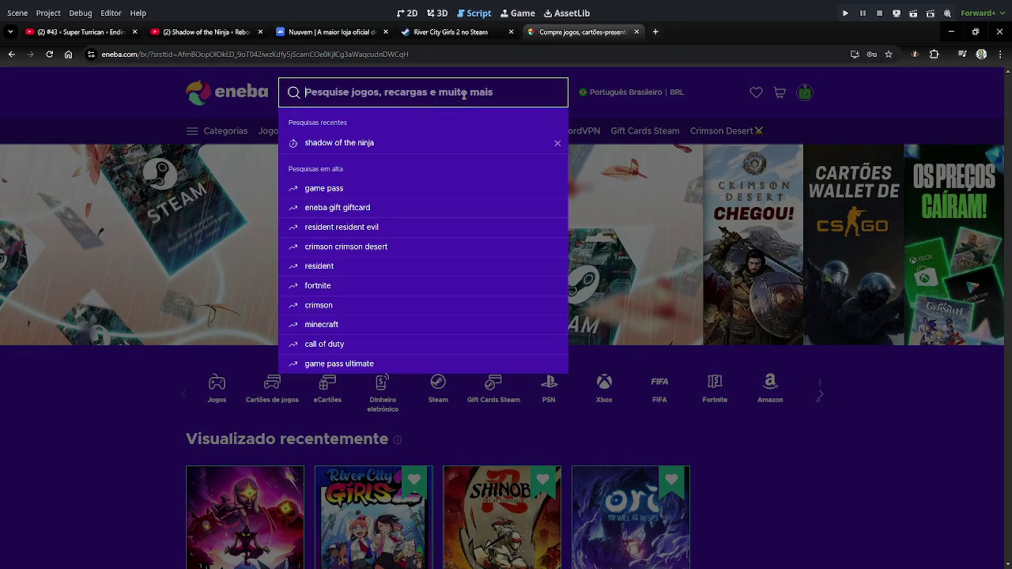
text(shadow of n)
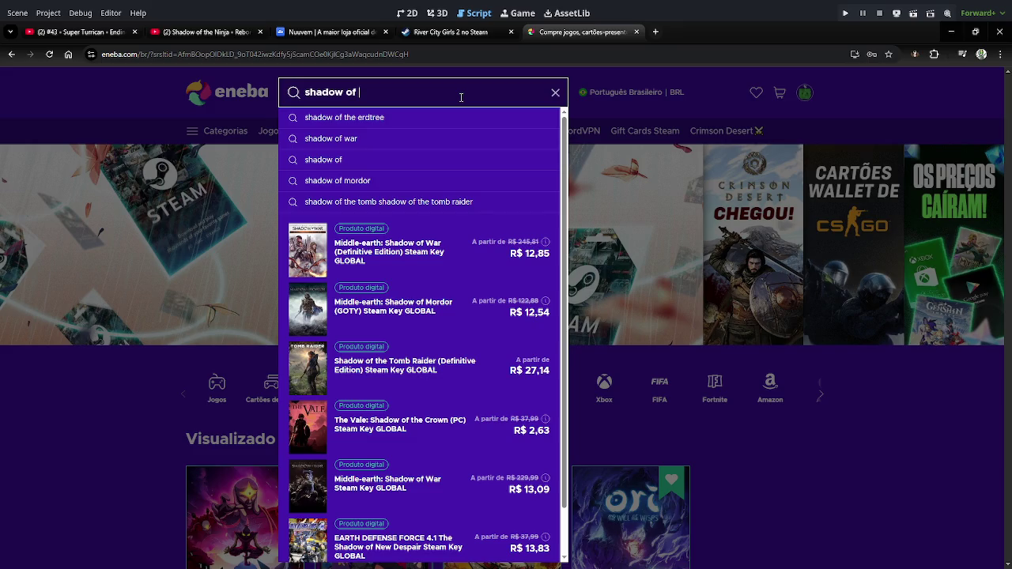
text(inja)
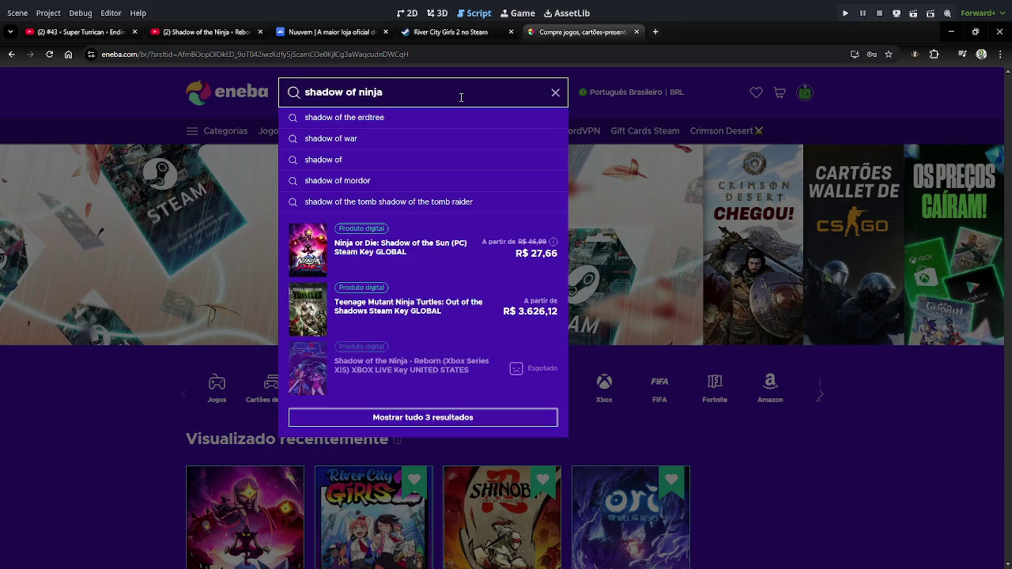
key(Return)
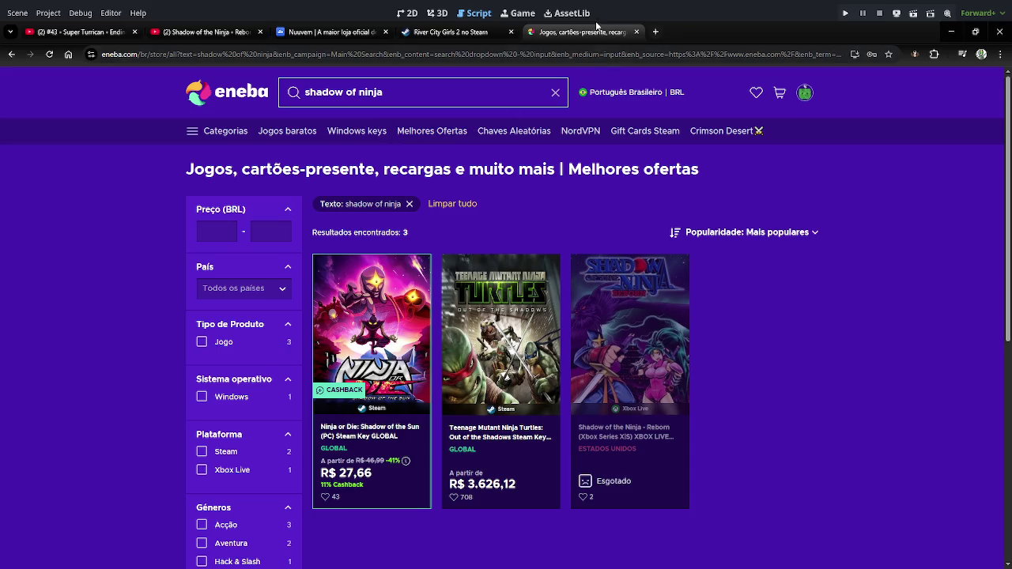
click(358, 92)
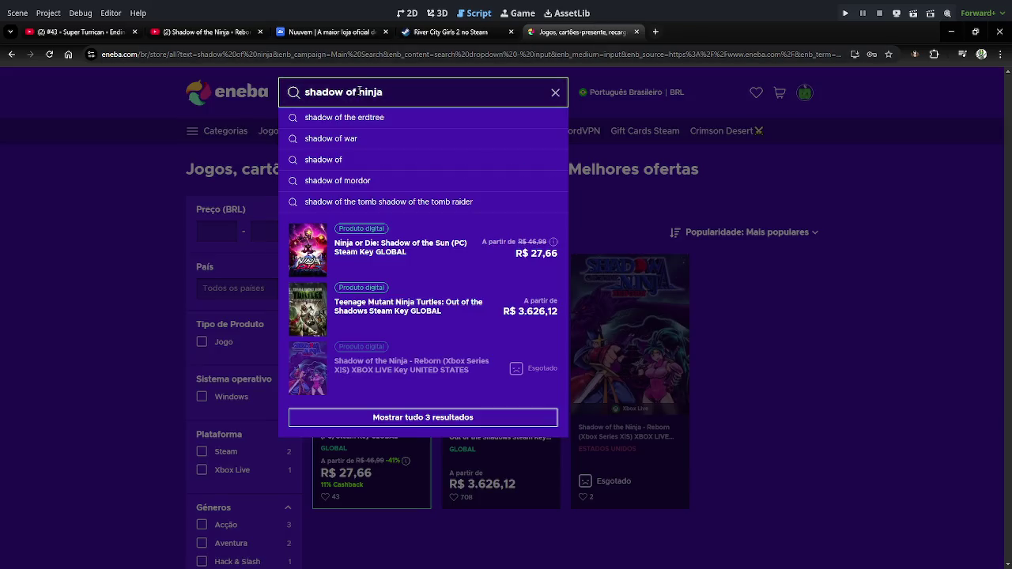
text(the)
key(Return)
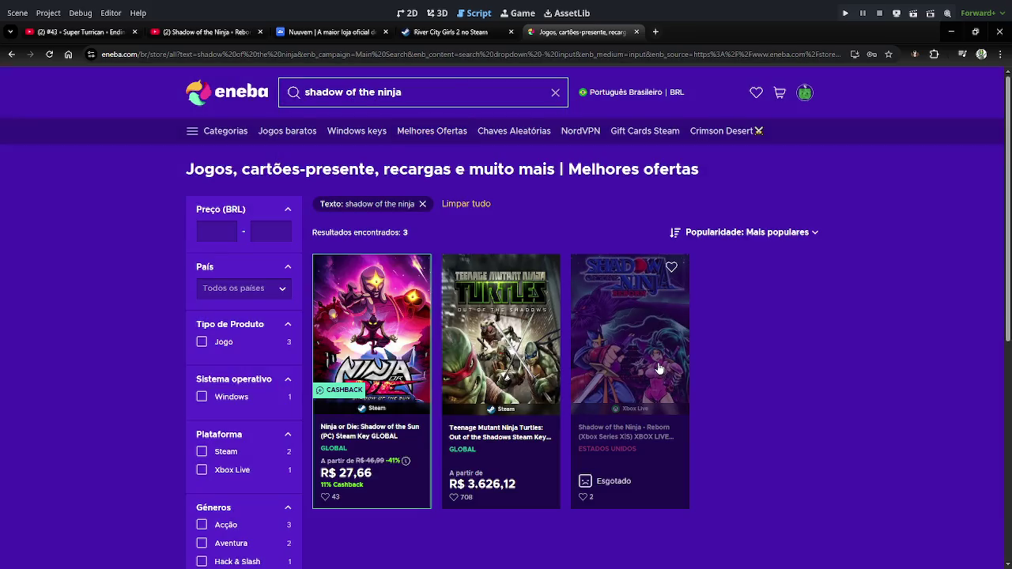
click(658, 364)
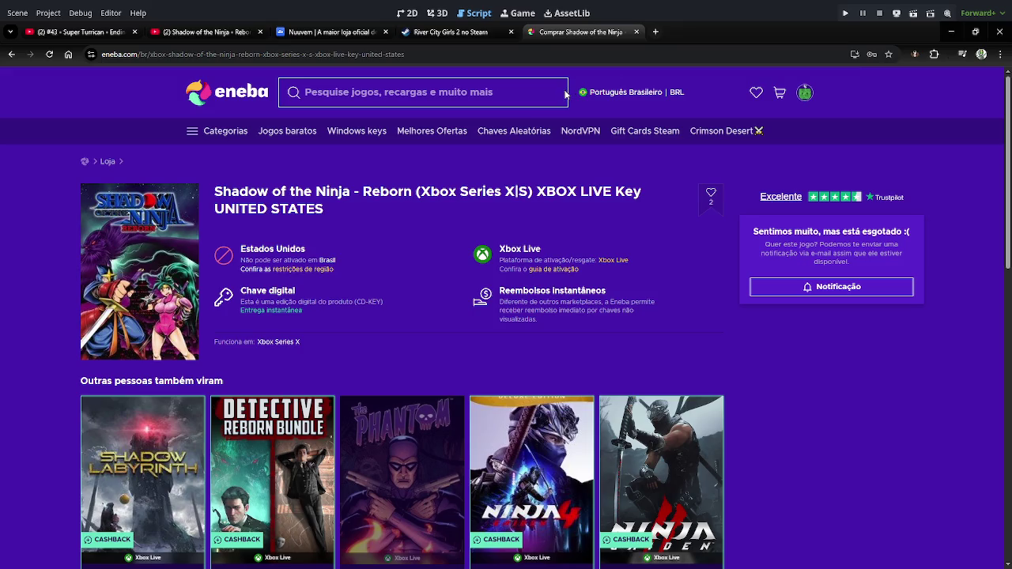
click(459, 54)
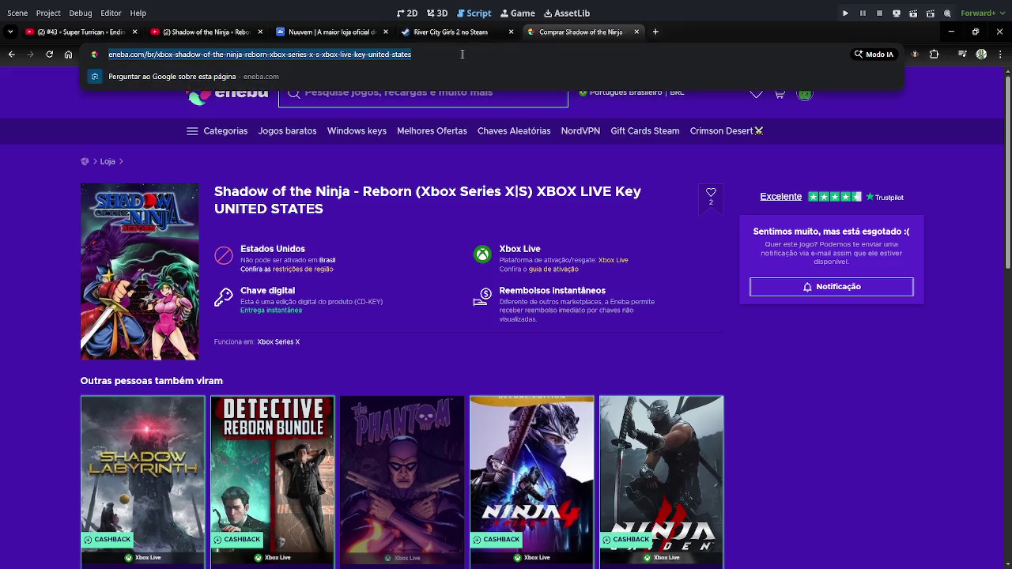
Search 'instant gaming', open the official site, and scroll through its trending games and prices
text(inst)
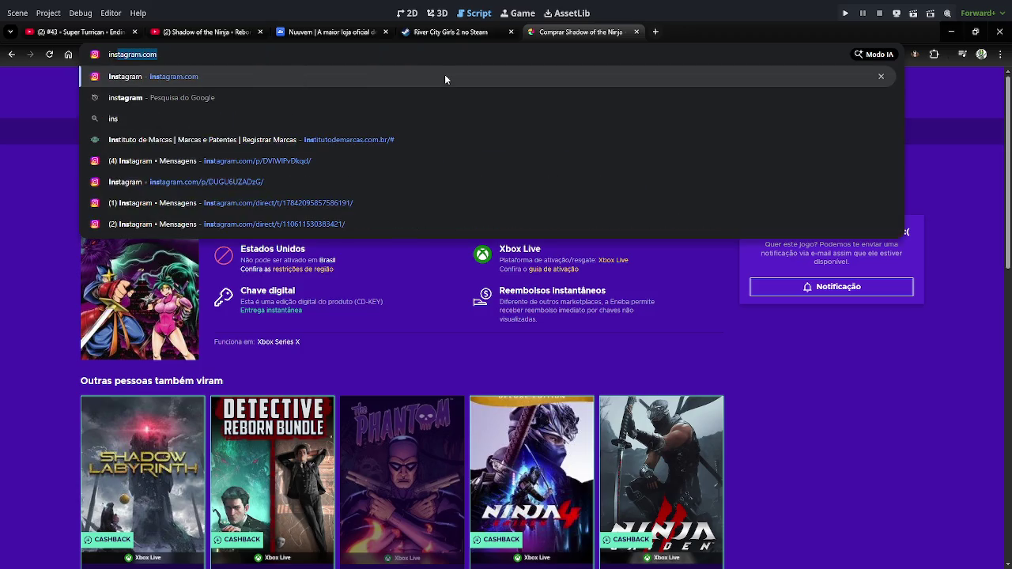
text(ant)
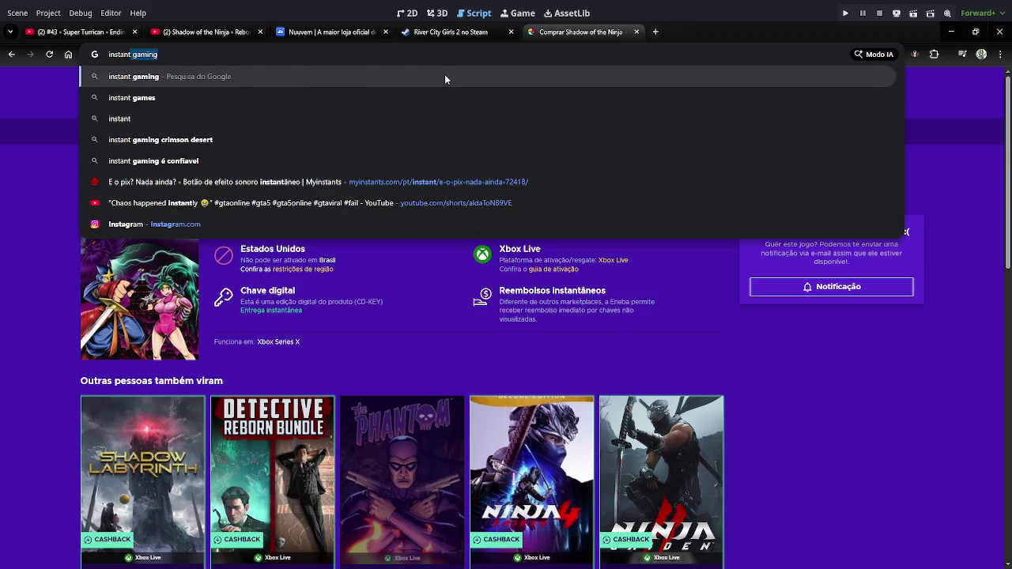
key(Return)
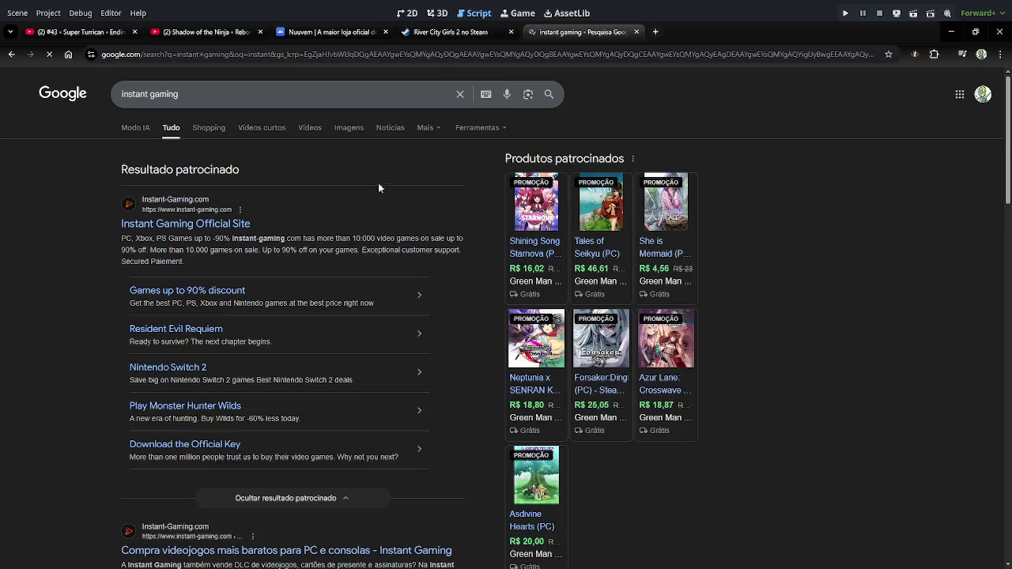
click(195, 225)
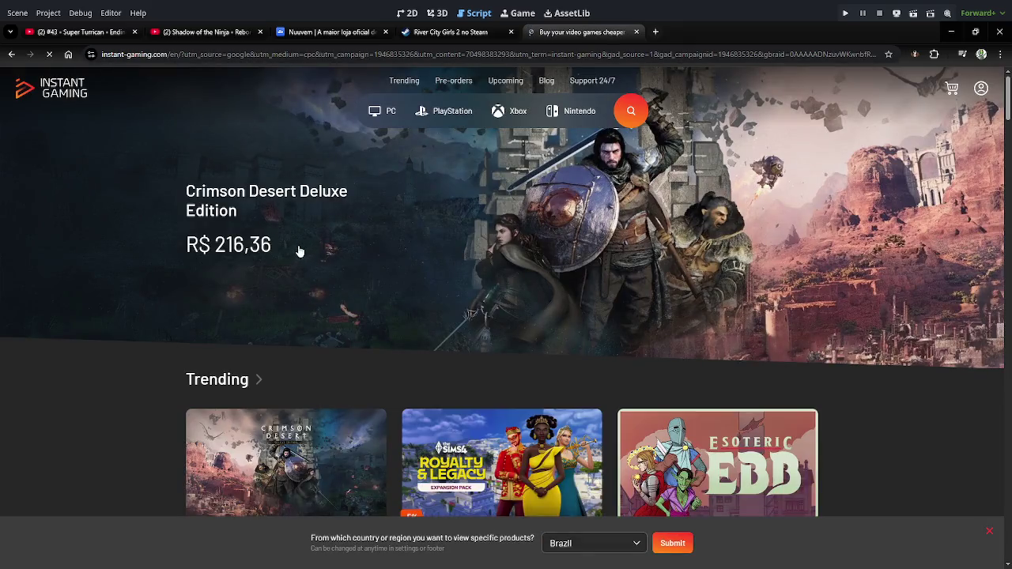
scroll(261, 247, down, 3)
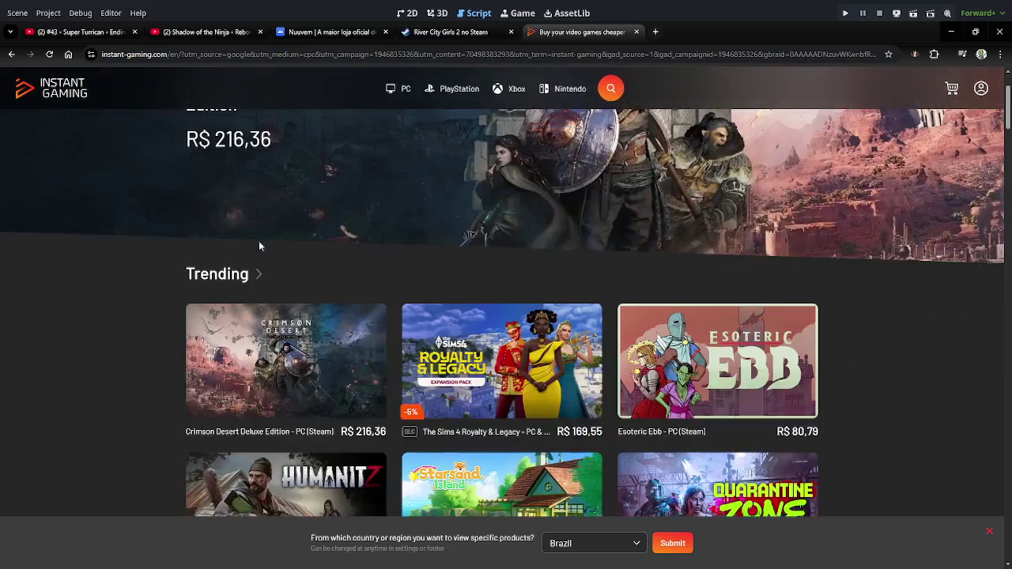
scroll(248, 246, down, 1)
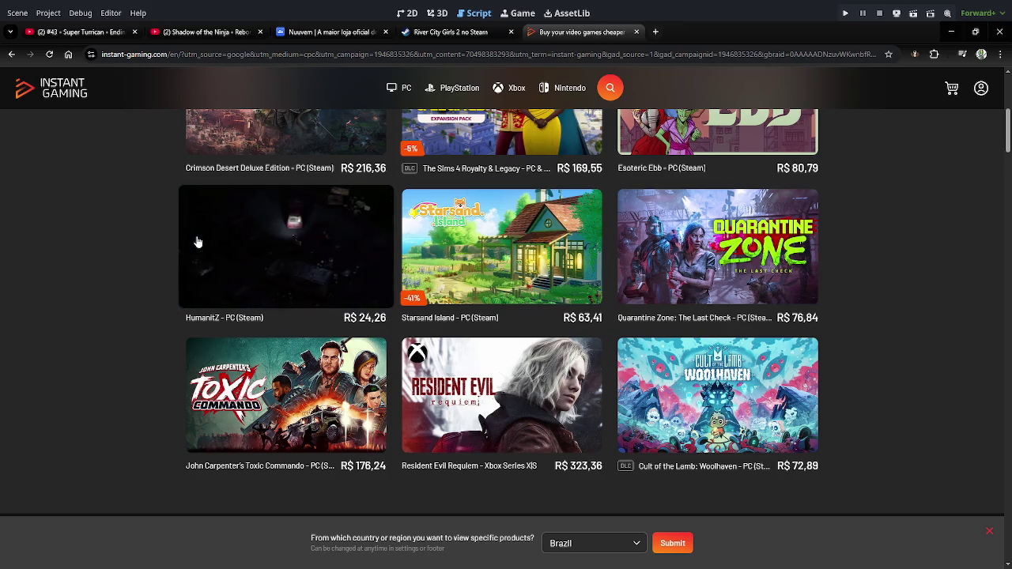
scroll(201, 241, up, 4)
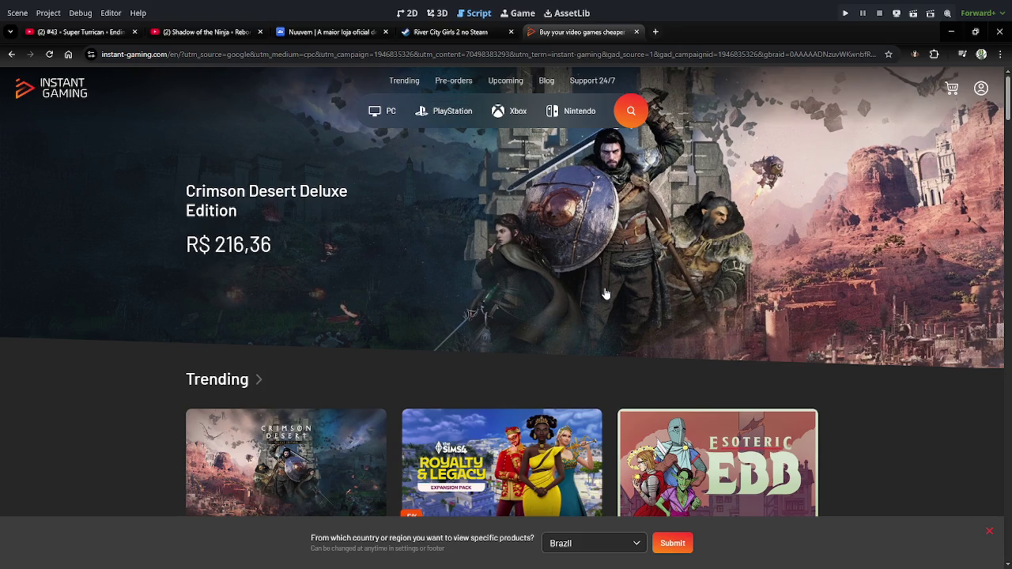
Search Instant Gaming for 'shadow of the ninja' and back out of the wishlist login screen
click(642, 111)
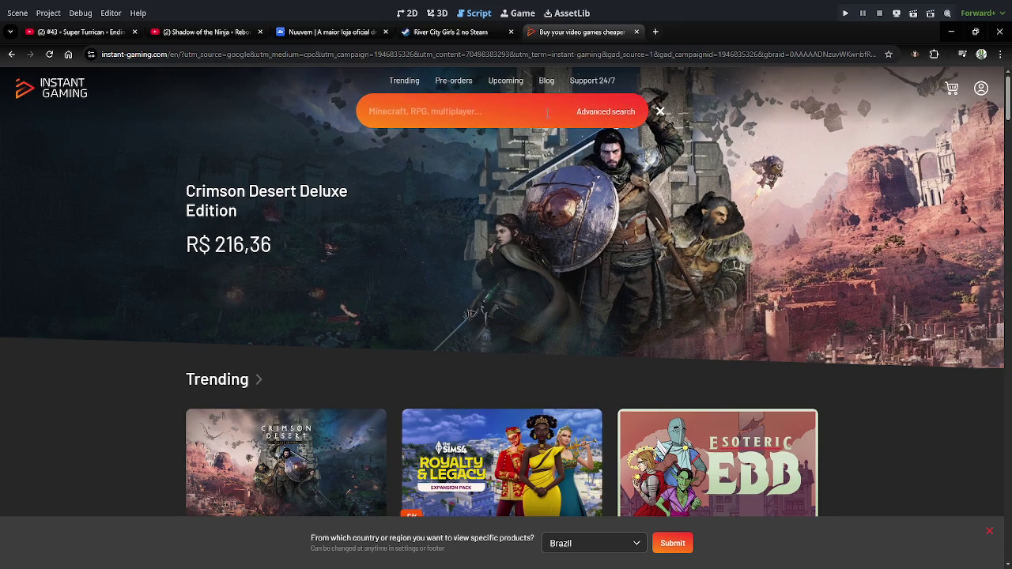
text(shadow of th)
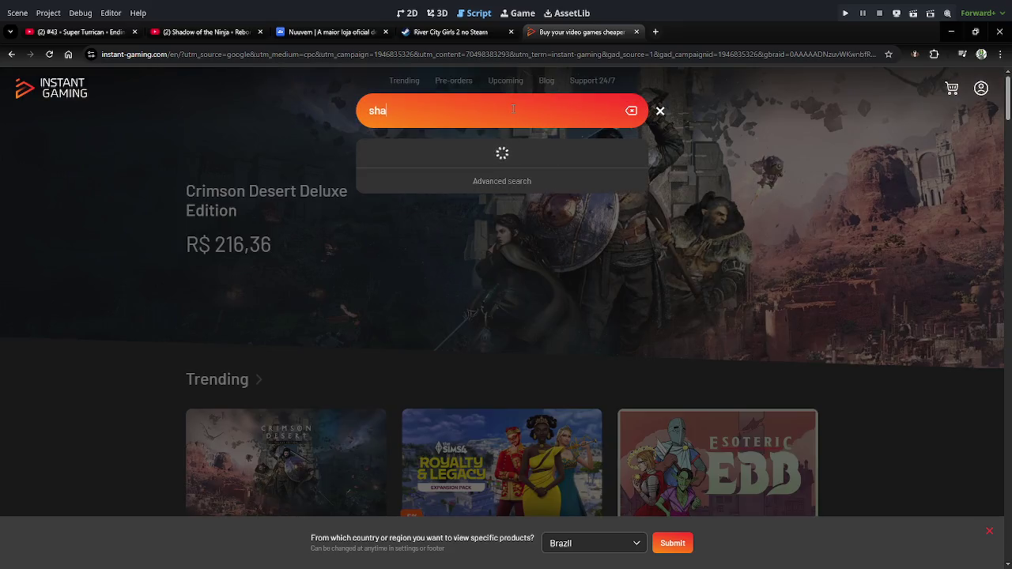
text(e ninja)
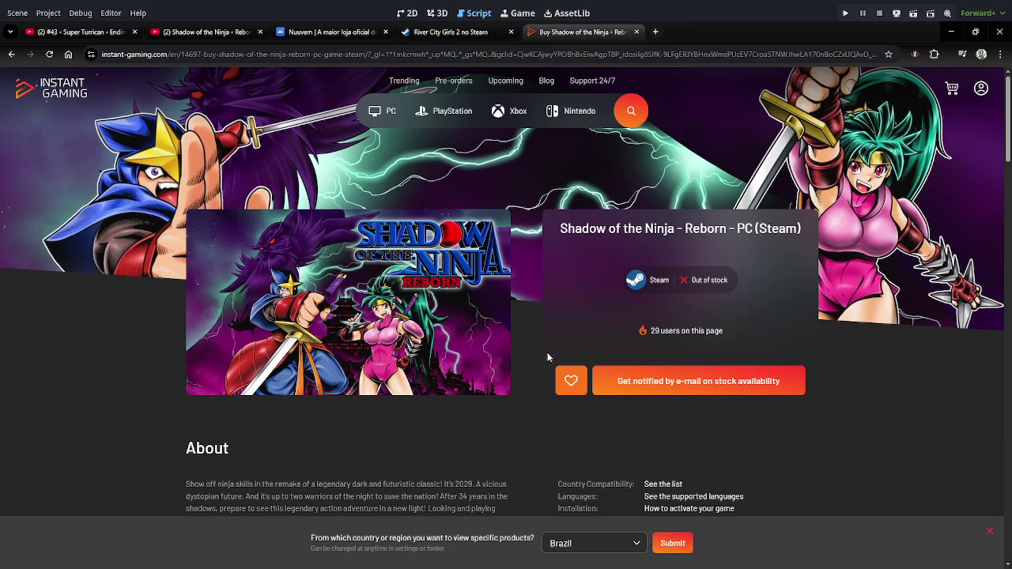
click(572, 384)
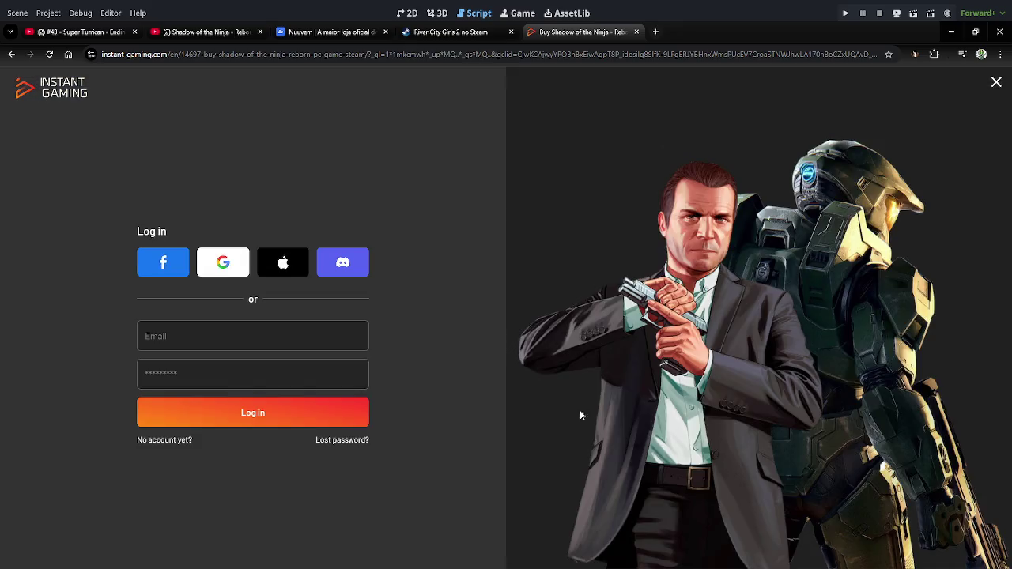
click(11, 54)
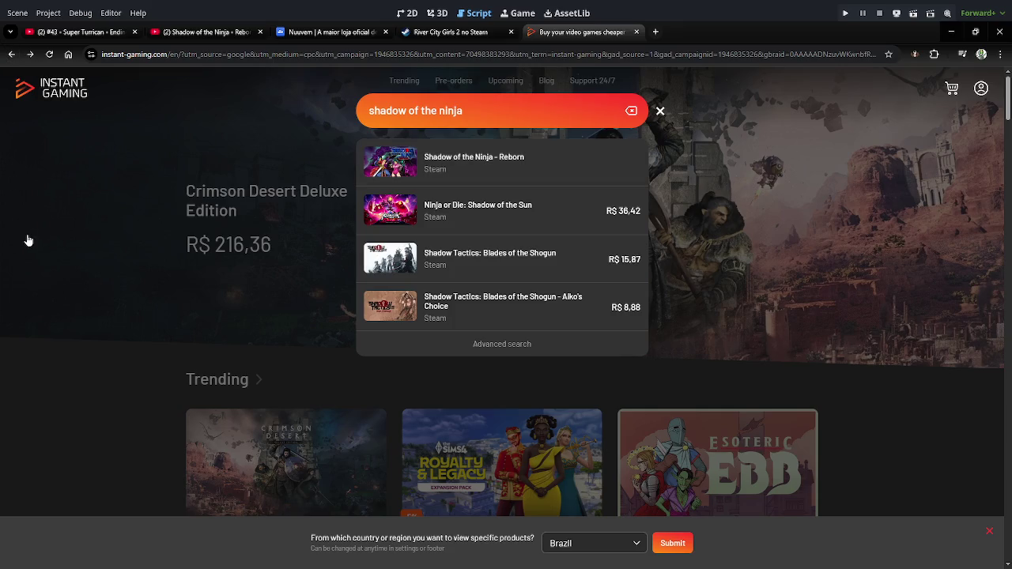
Open the Shadow of the Ninja - Reborn PC (Steam) page and scroll down to its Visuals
click(491, 166)
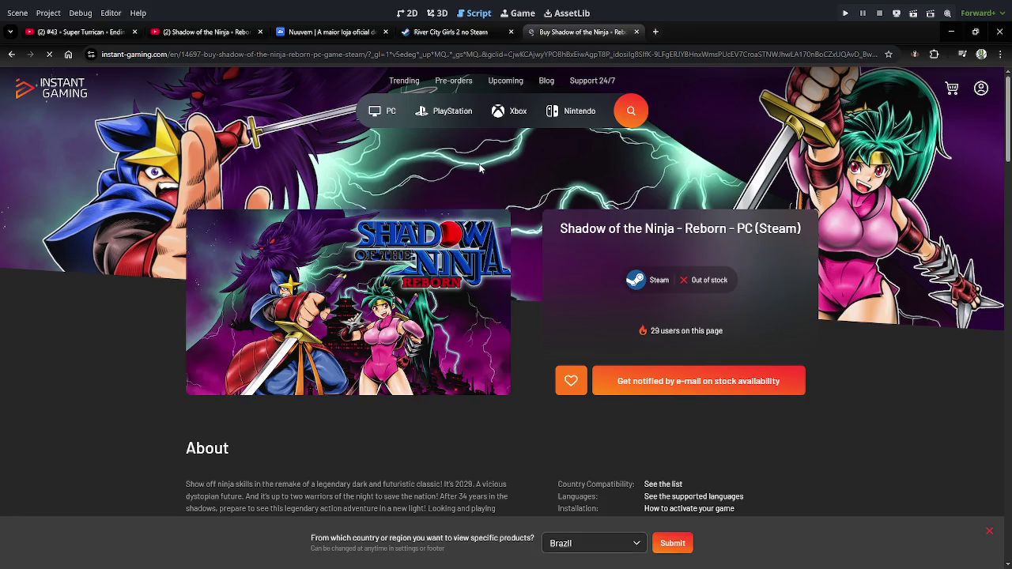
scroll(474, 285, down, 3)
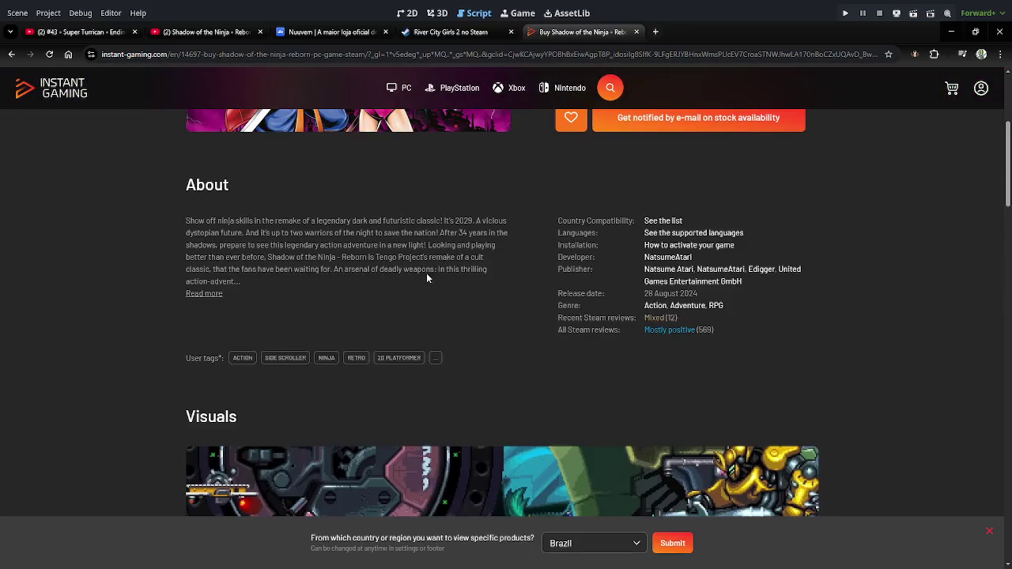
scroll(429, 272, up, 2)
scroll(387, 273, down, 3)
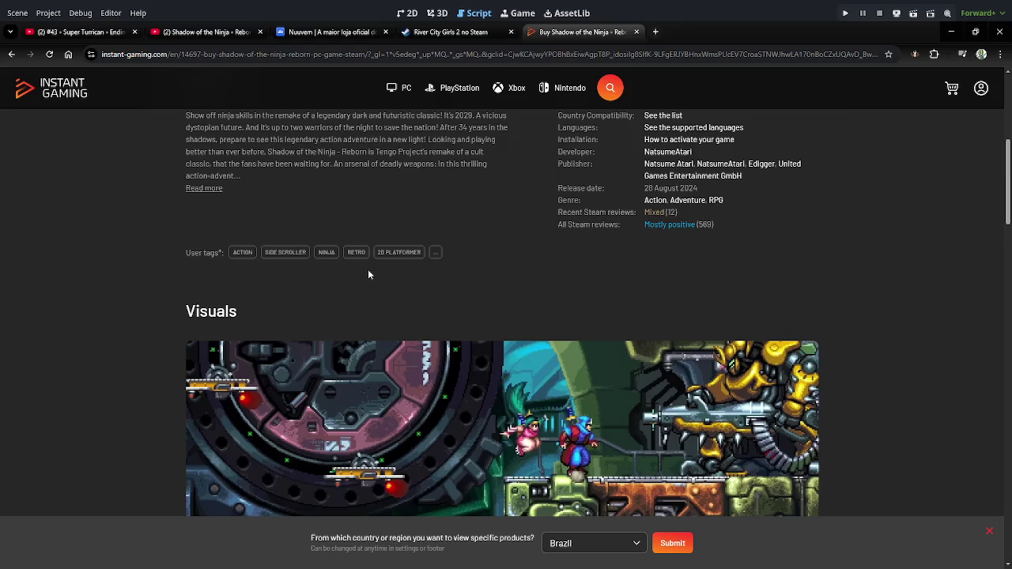
scroll(368, 269, down, 2)
scroll(336, 273, down, 2)
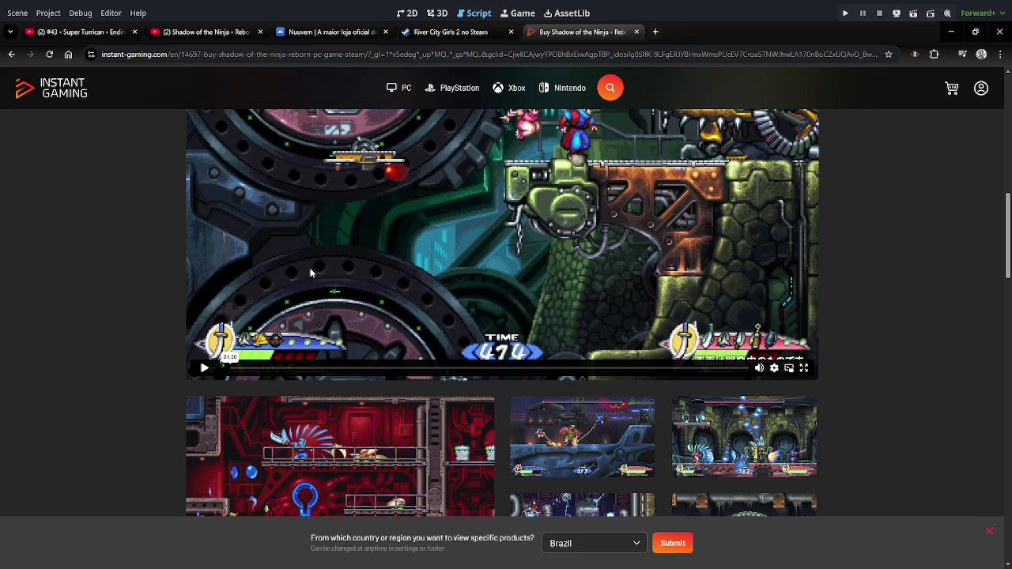
Return to the Eneba 'shadow of the ninja' results and open the TMNT: Out of the Shadows page
click(11, 59)
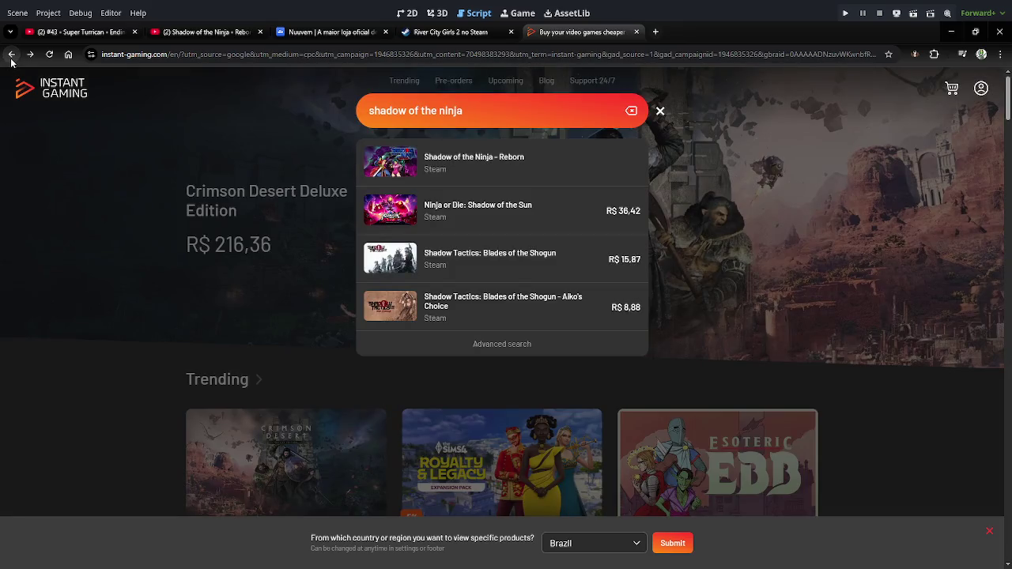
click(11, 60)
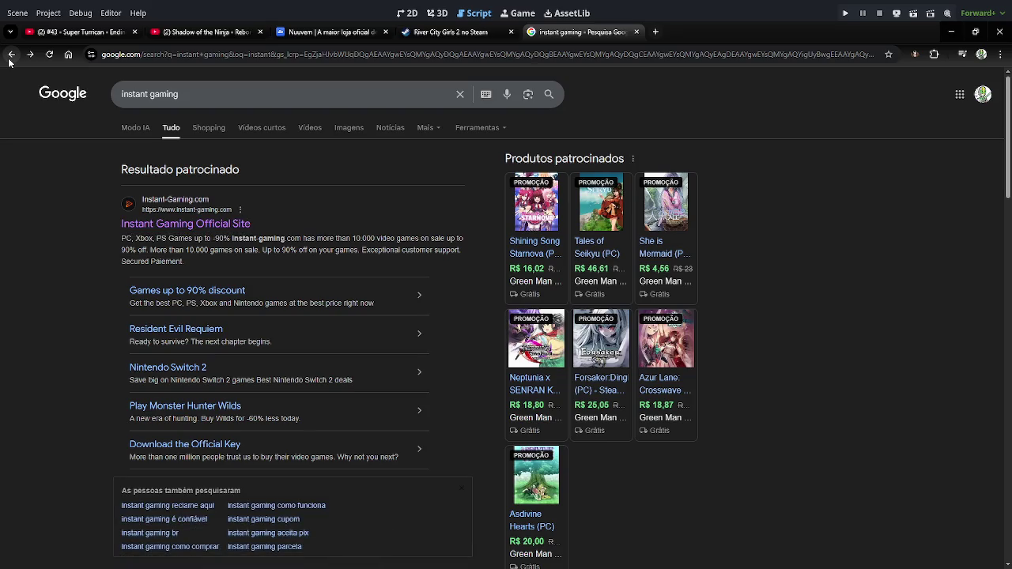
click(9, 59)
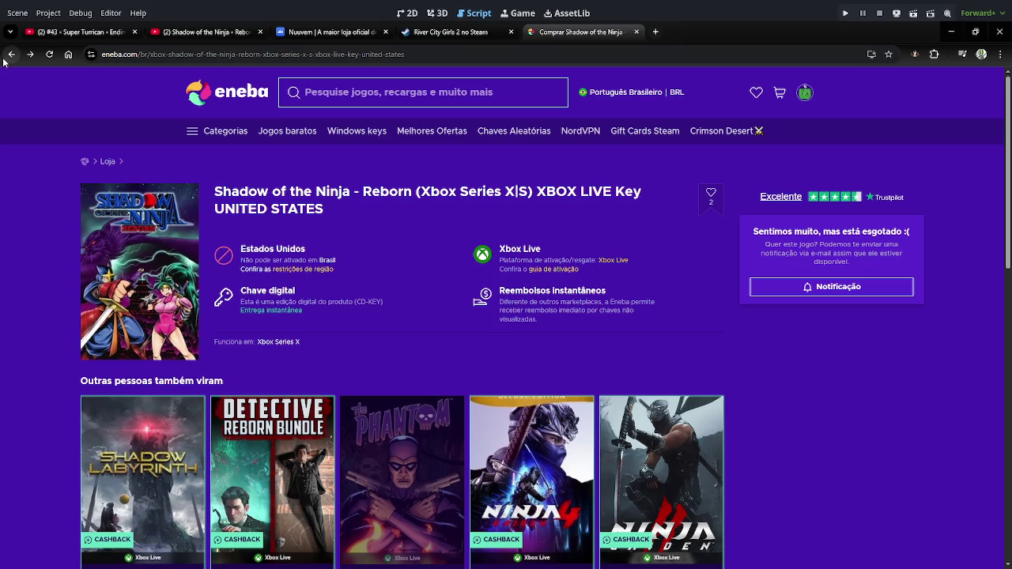
click(5, 57)
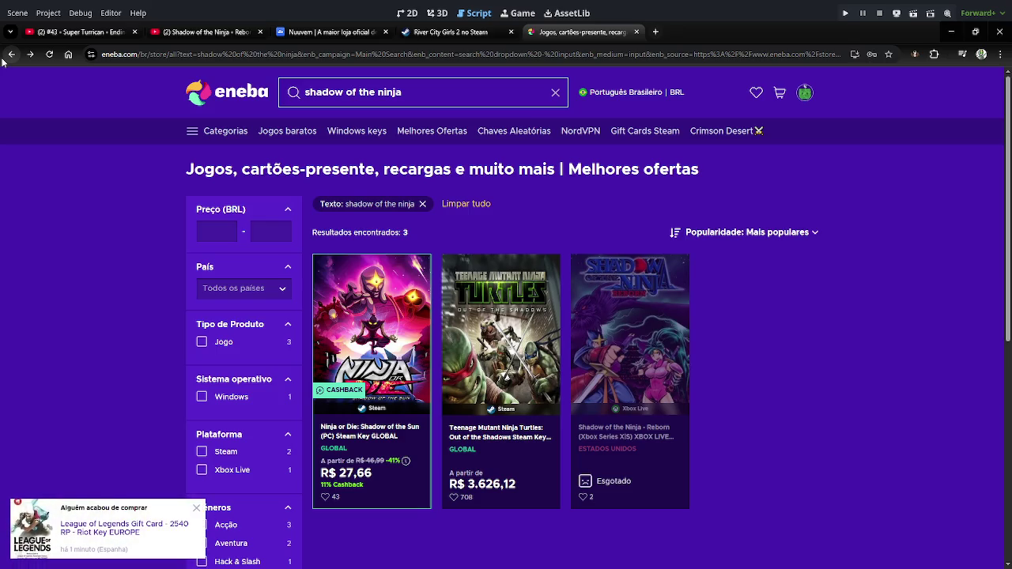
click(507, 356)
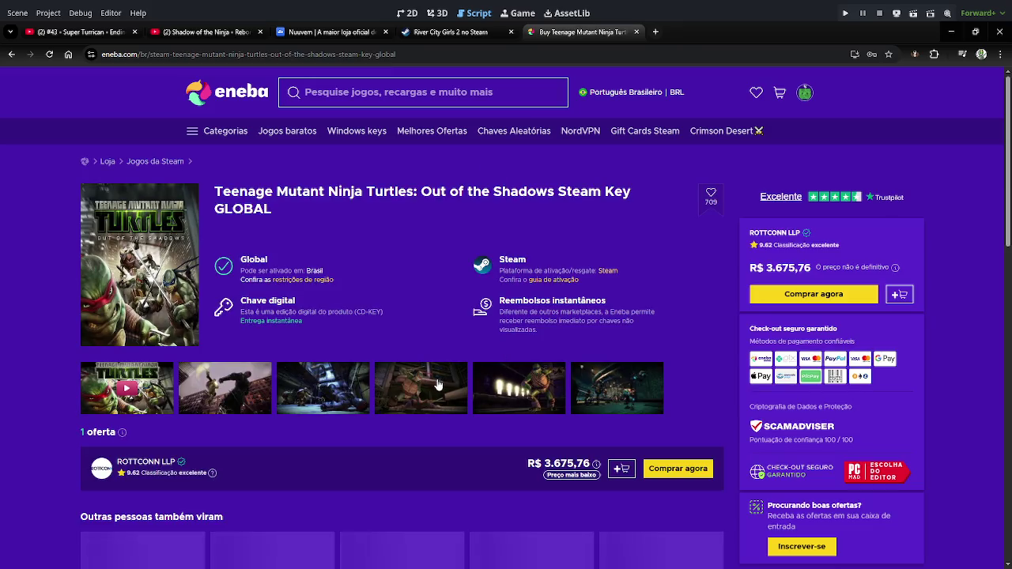
Enlarge the fourth, third, second and again fourth TMNT gameplay screenshots
click(438, 385)
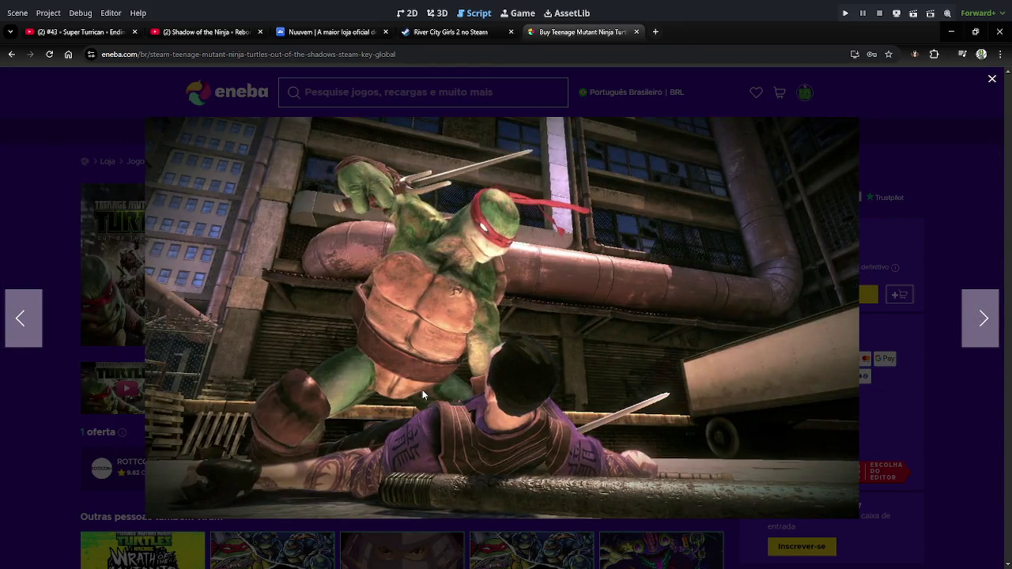
click(2, 227)
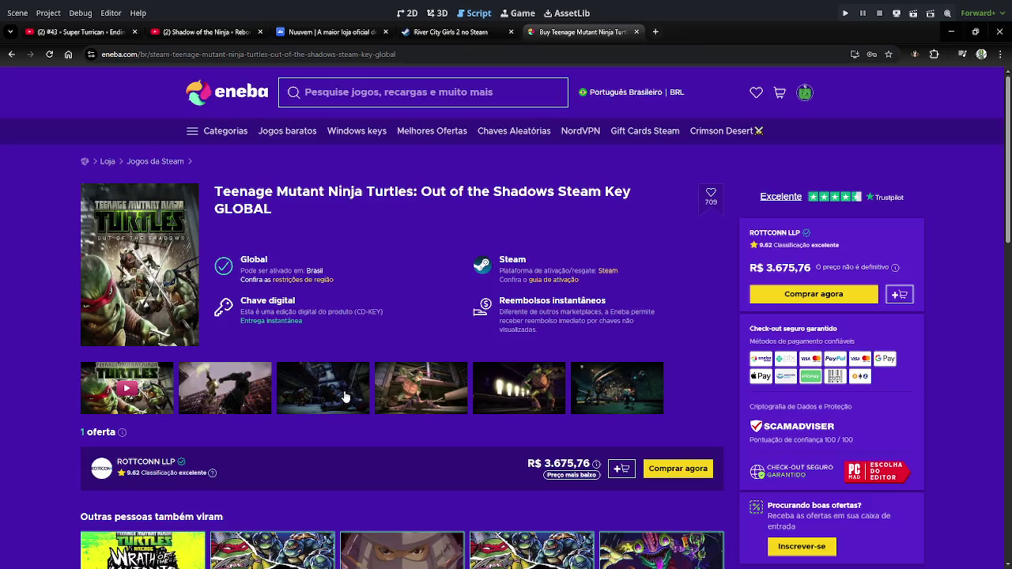
click(345, 396)
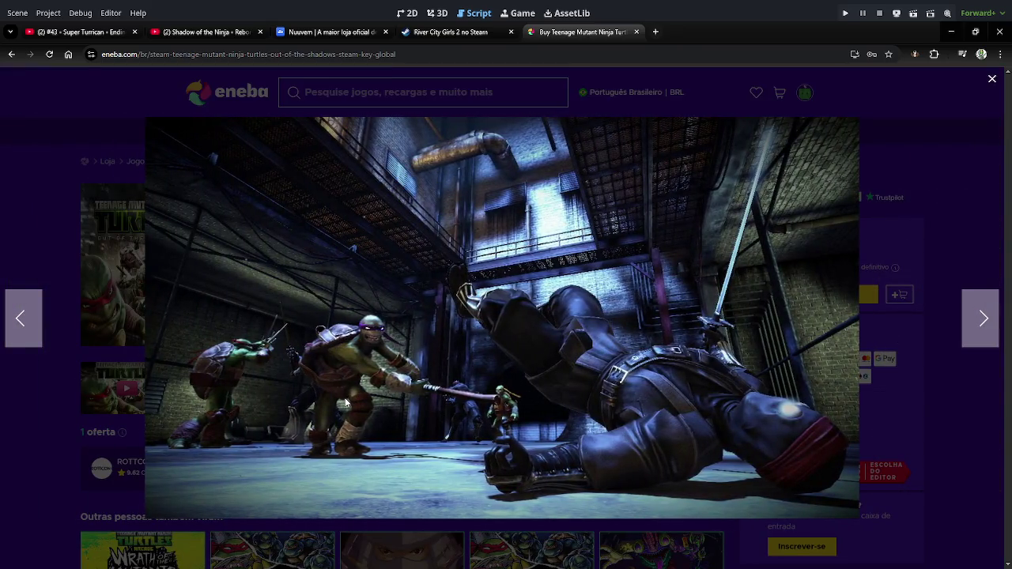
click(3, 211)
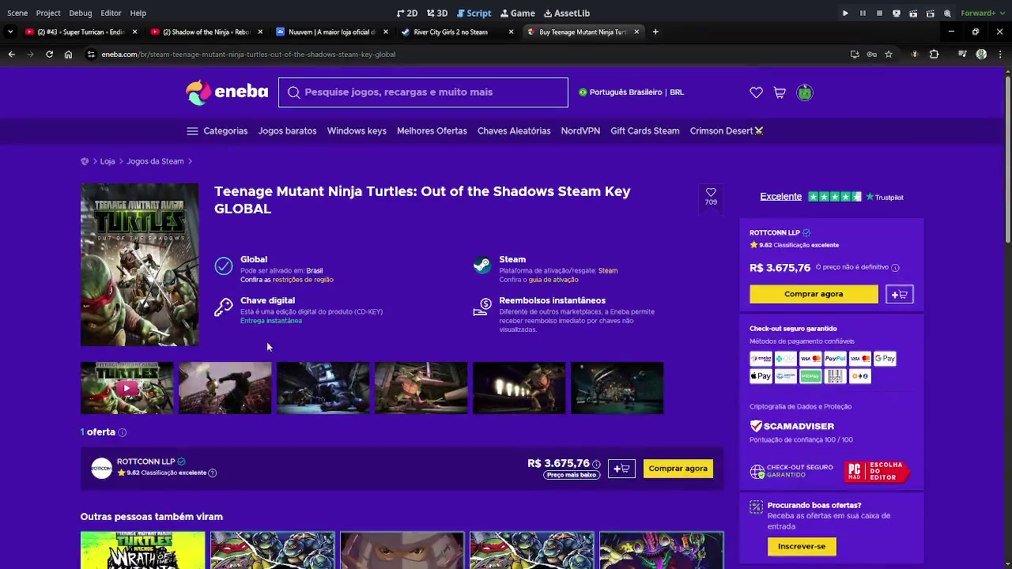
click(228, 397)
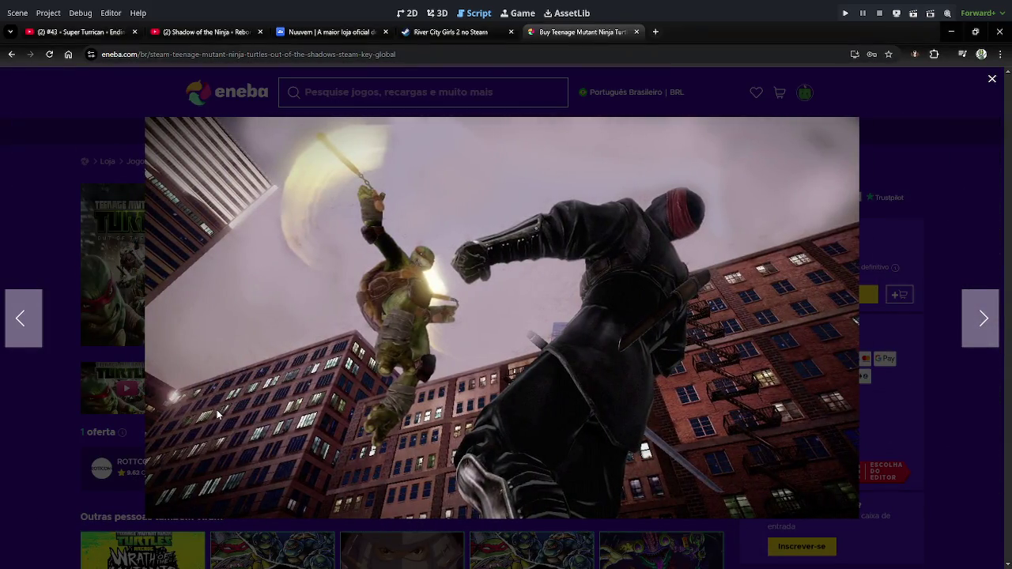
click(4, 202)
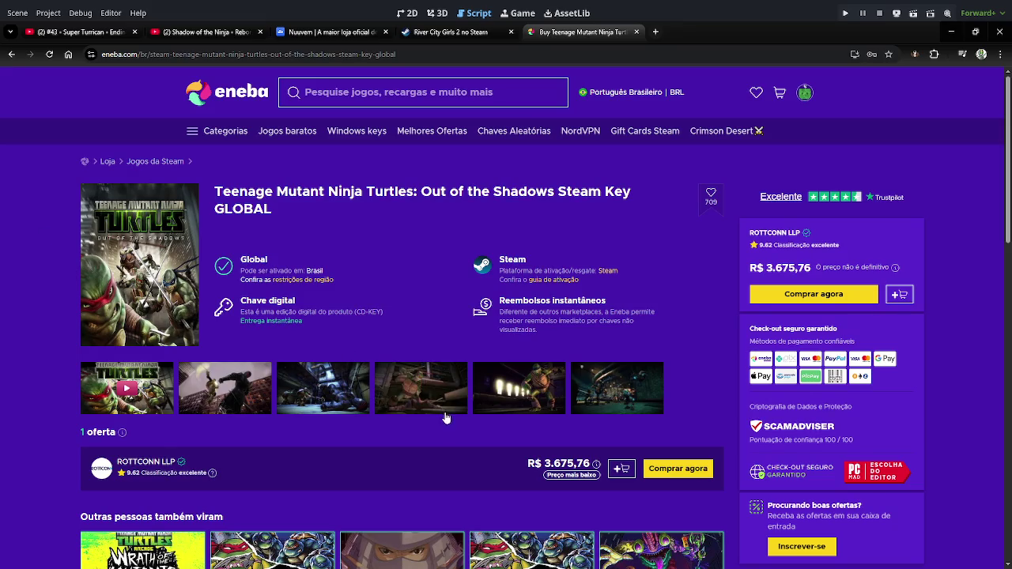
click(443, 405)
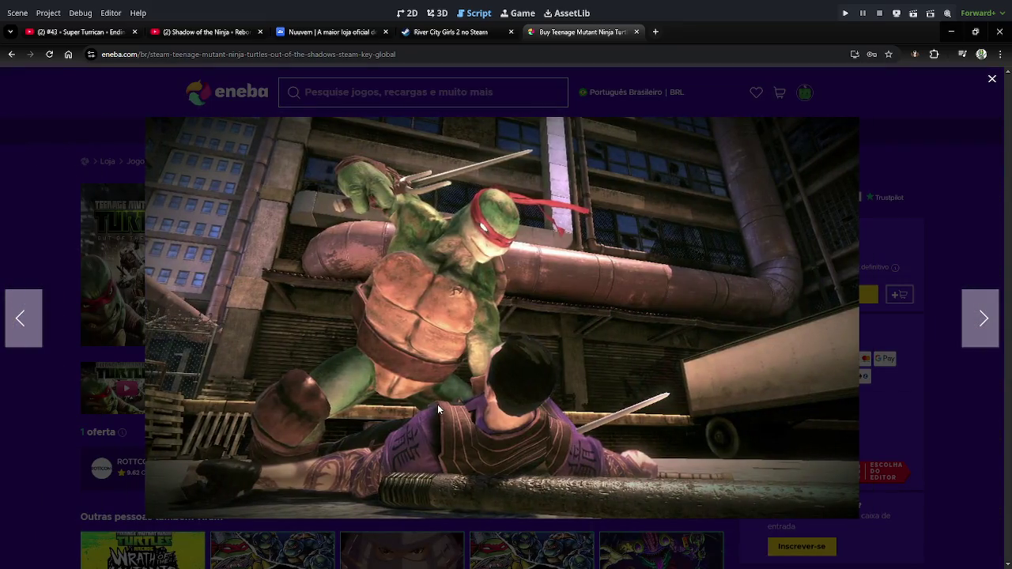
click(3, 163)
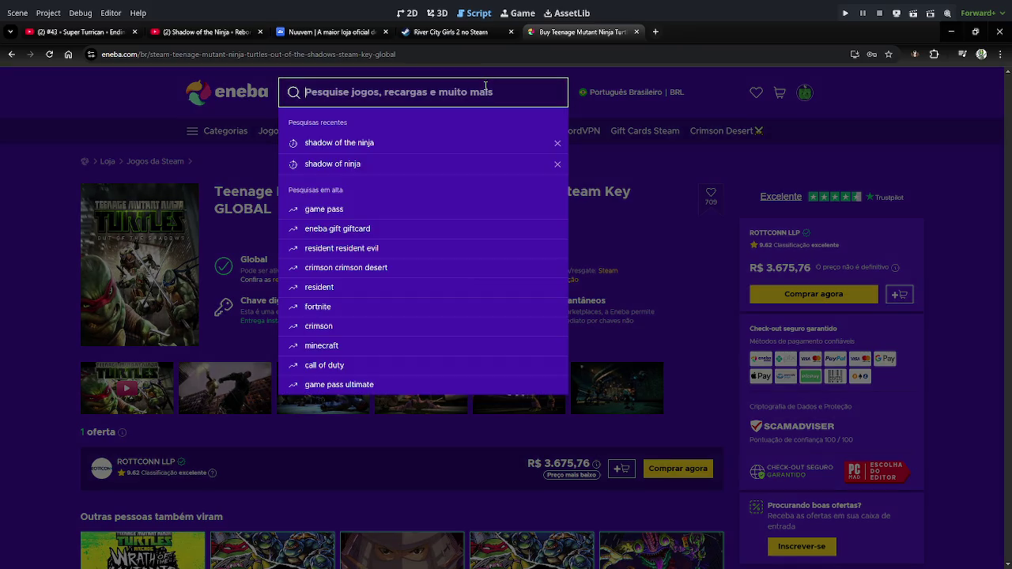
Search Eneba for 'ninja blade' and open the Ninja Blade (PC) Steam Key GLOBAL page
click(491, 87)
text(ninja blade)
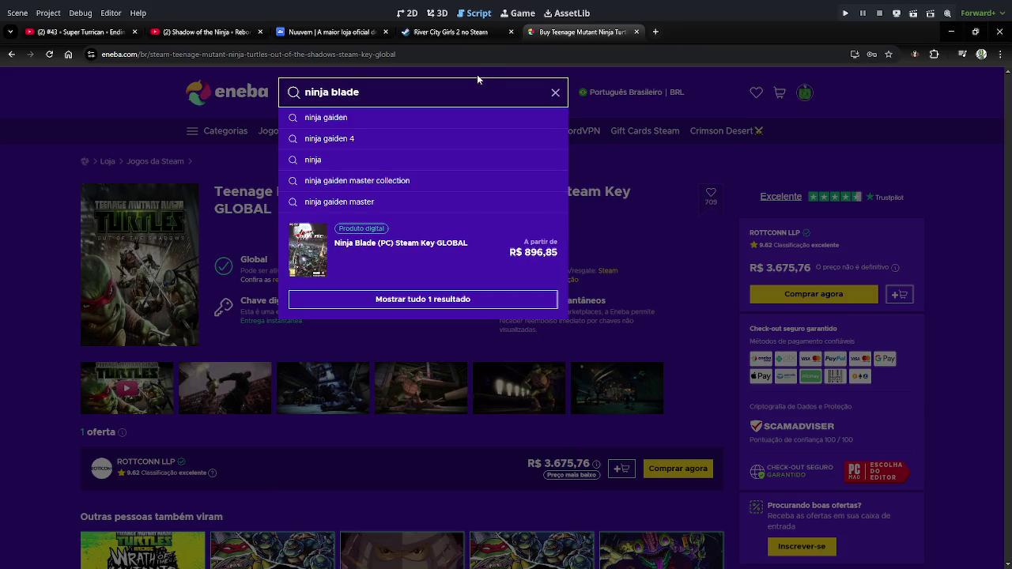
click(435, 247)
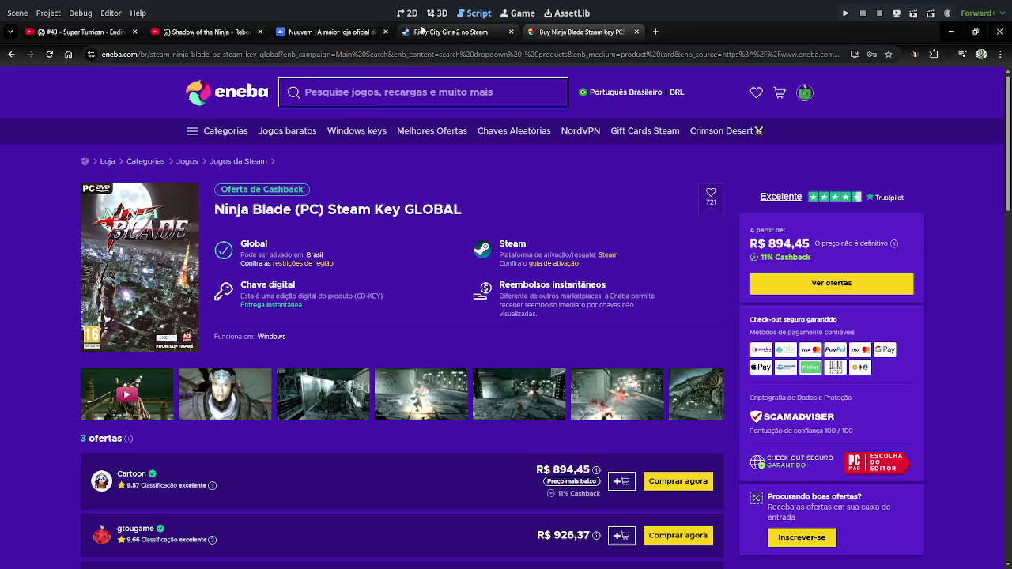
Enlarge the second, rooftop and fourth Ninja Blade screenshots, then scroll to the three offers
click(230, 405)
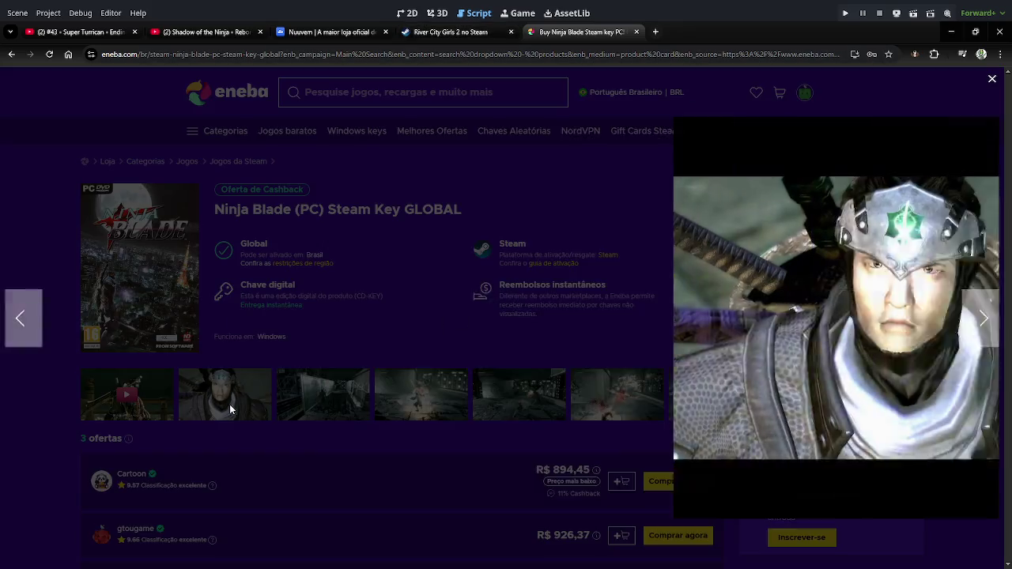
click(246, 394)
click(339, 409)
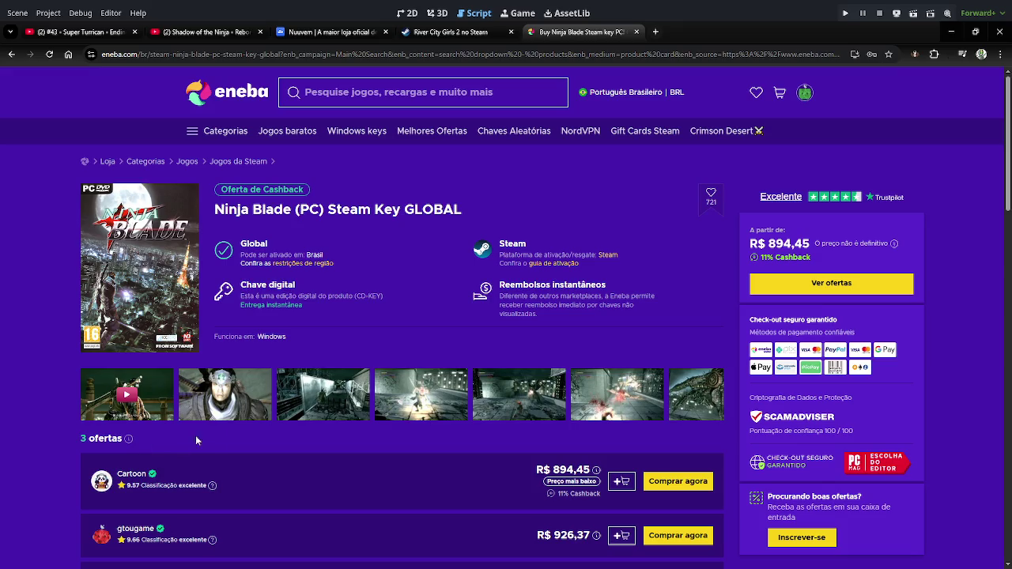
click(198, 435)
click(332, 402)
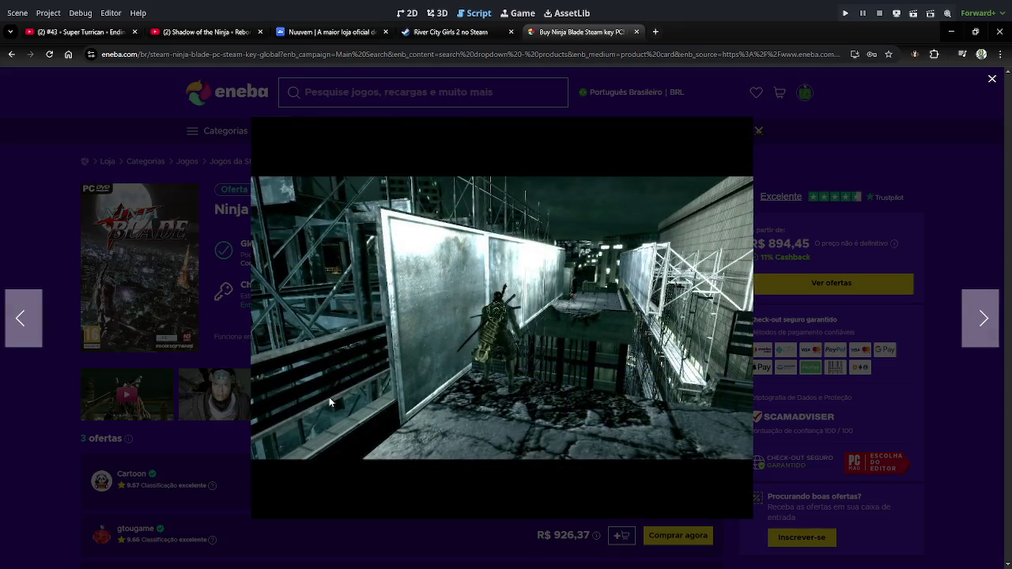
click(146, 430)
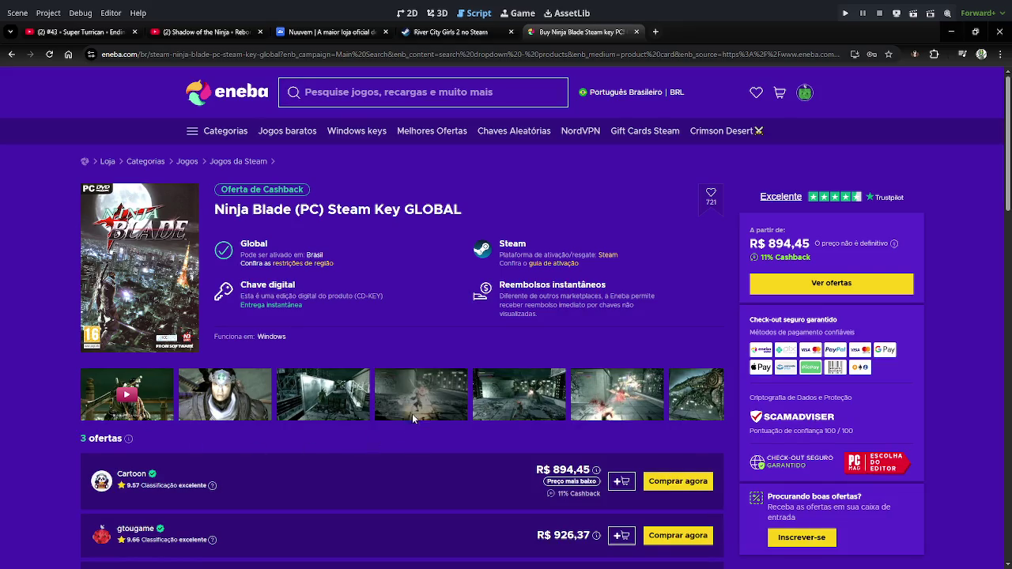
click(412, 418)
click(157, 397)
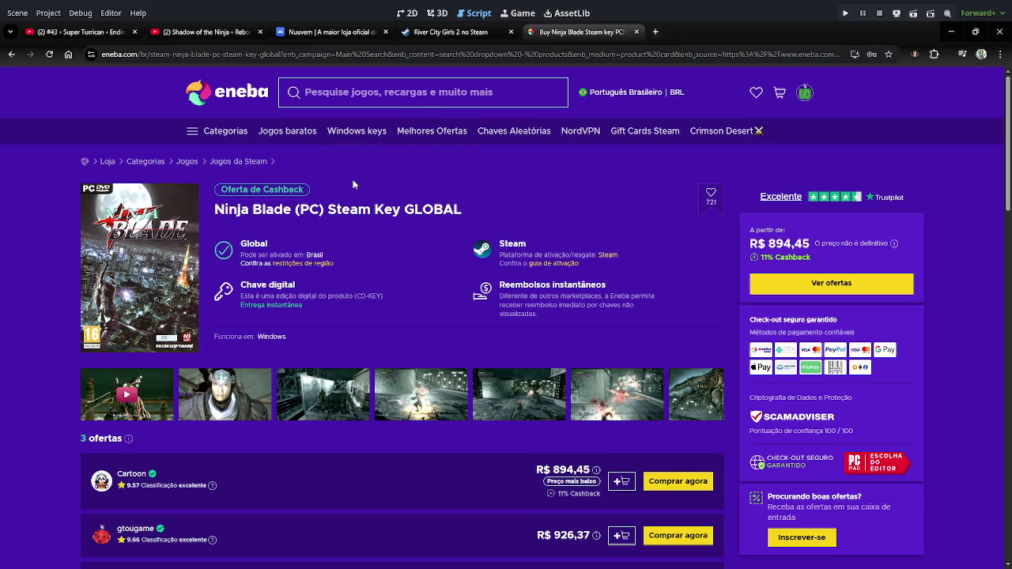
scroll(352, 184, down, 3)
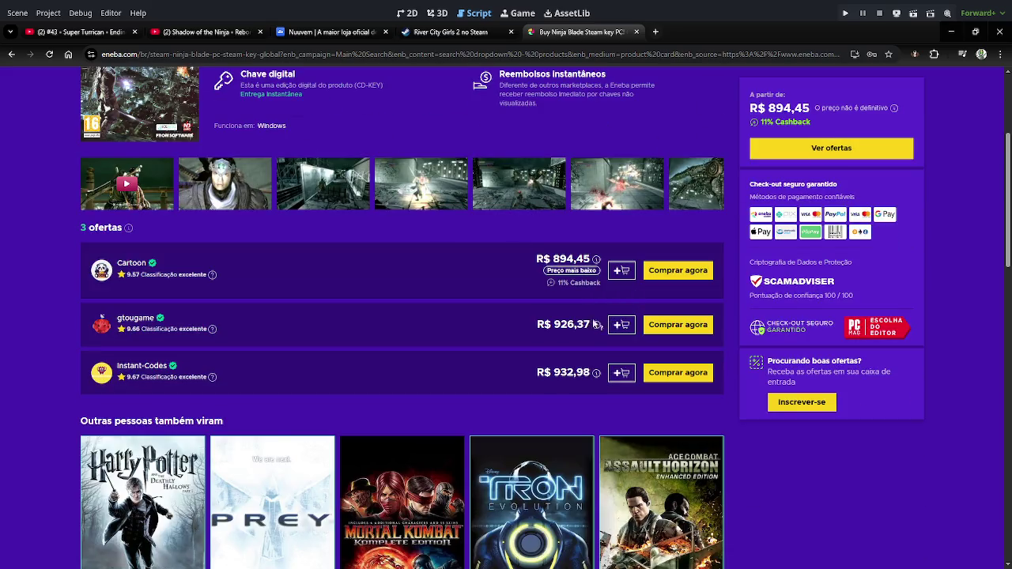
scroll(424, 362, up, 3)
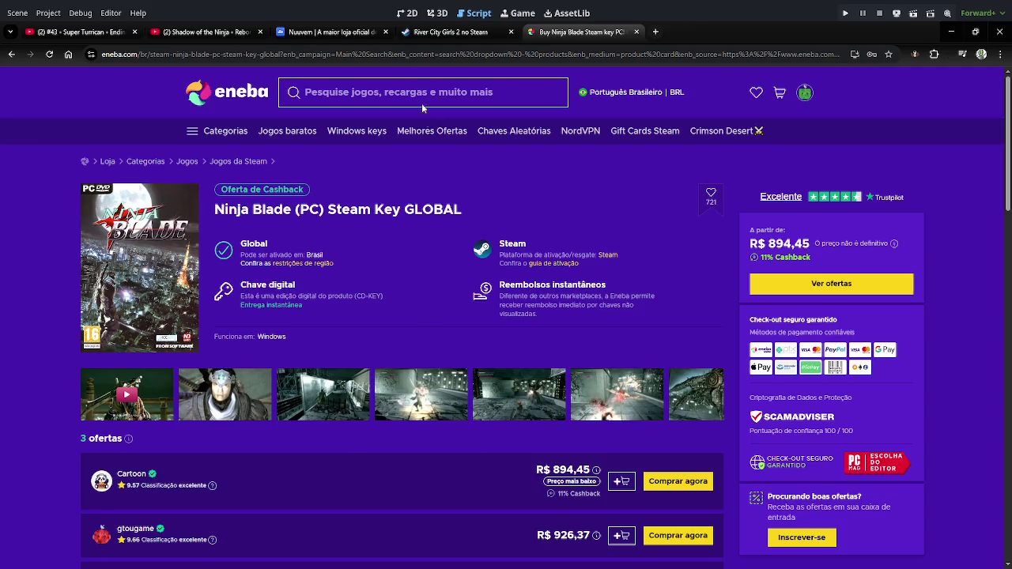
Search Eneba for 'raccoon ci' and open the Resident Evil: Raccoon City Edition (PC) page
click(417, 82)
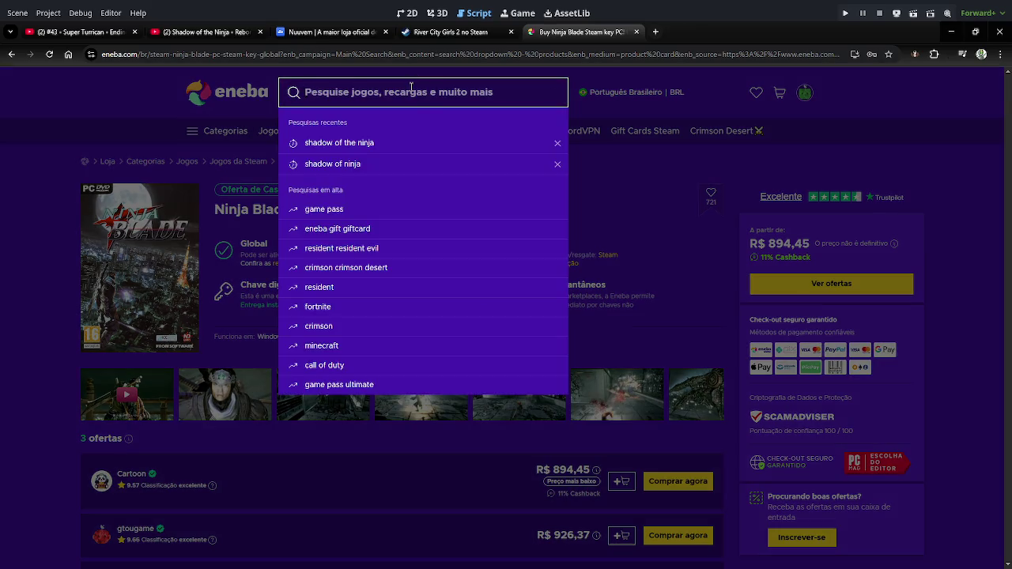
text(raccoon ci)
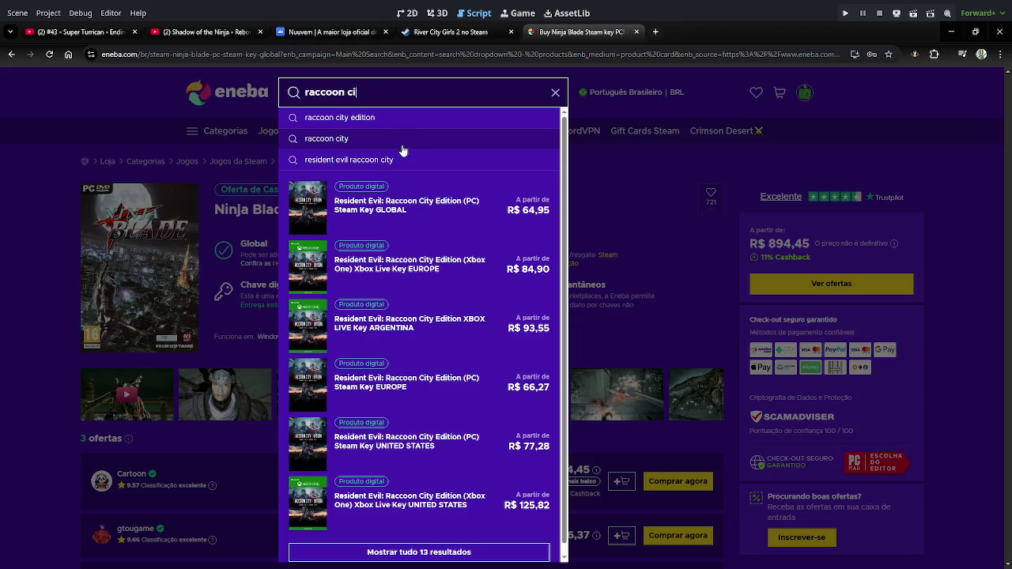
click(425, 210)
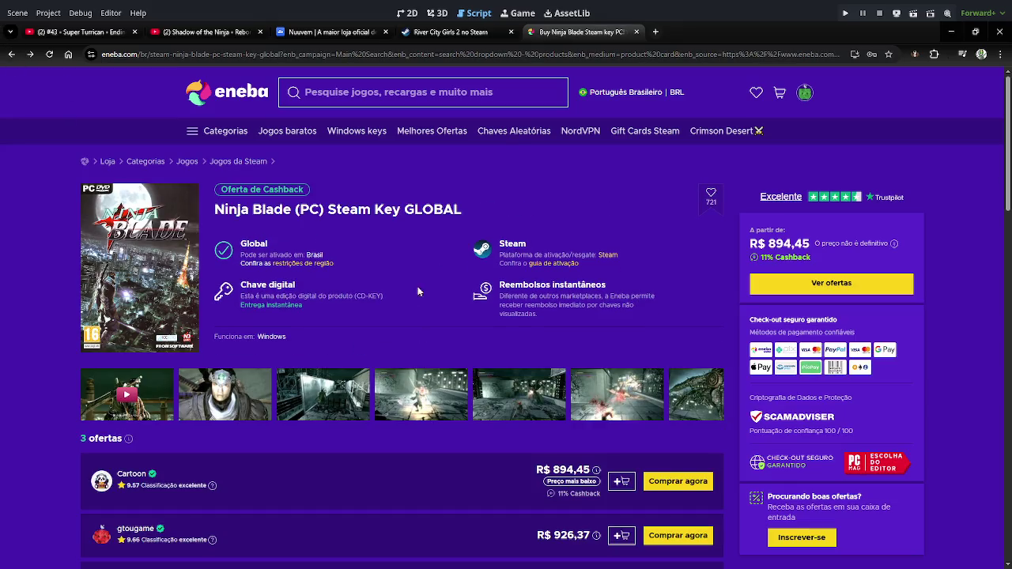
Search again with 'raccoon citu ope' and open the Operation Raccoon City result
click(448, 92)
text(racc)
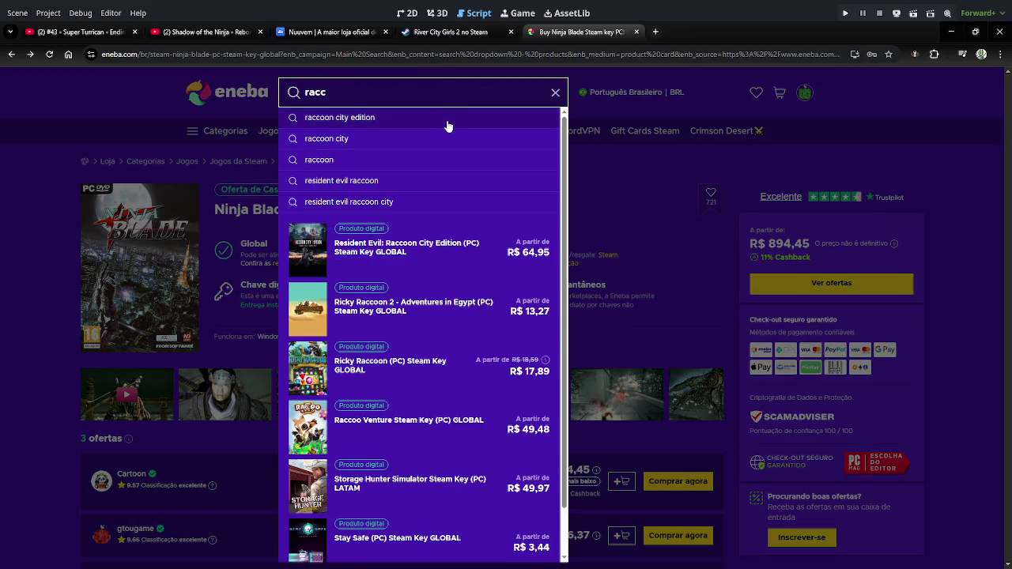
text(oon citu )
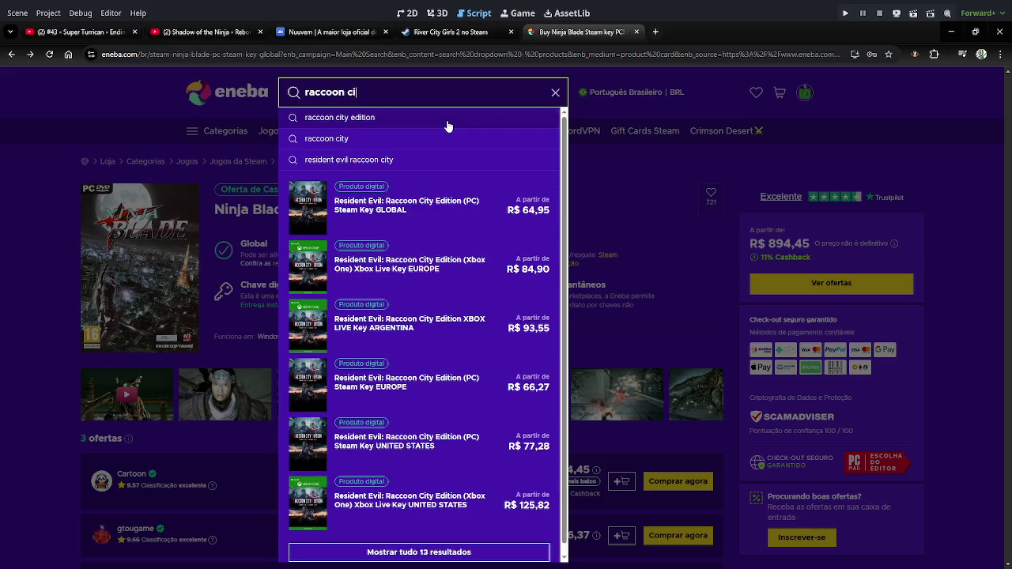
text(ope)
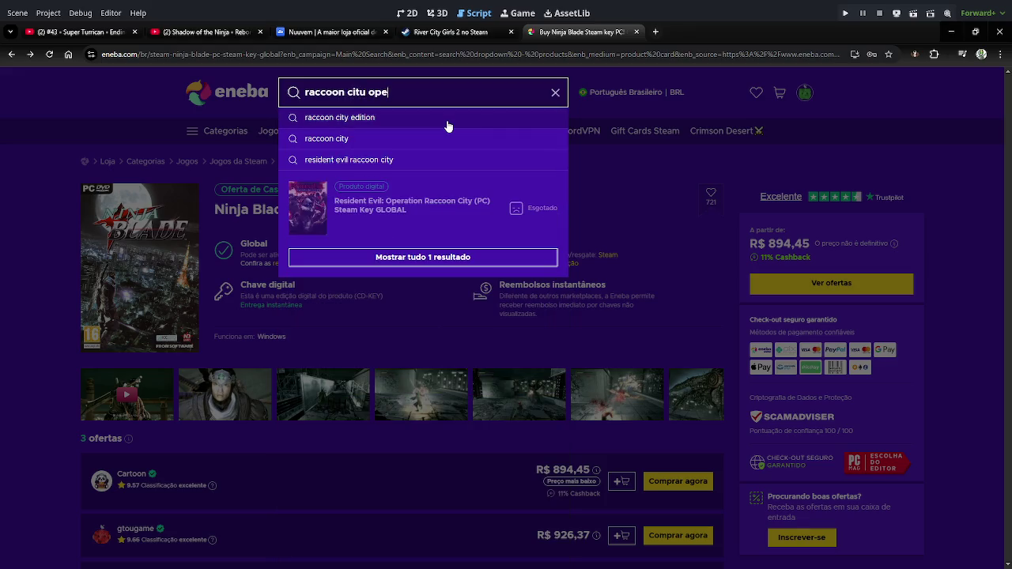
click(401, 210)
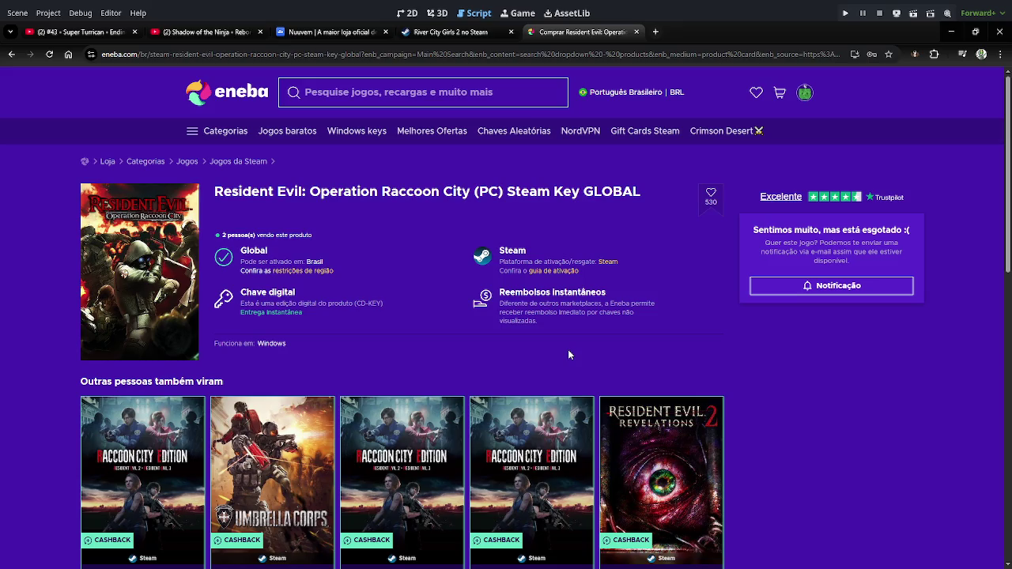
Scroll through the sold-out Operation Raccoon City page and its restock e-mail alert
scroll(353, 371, down, 1)
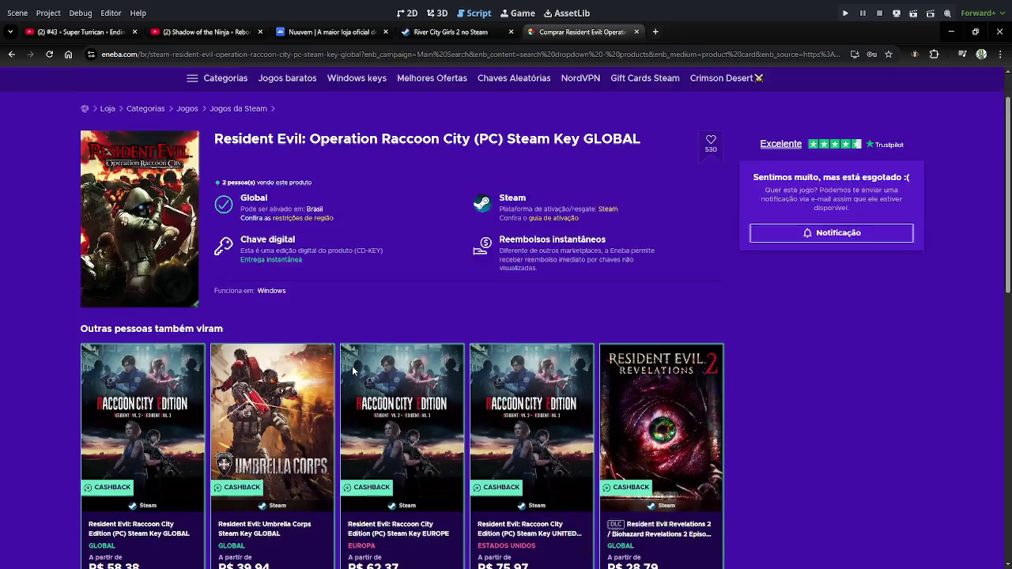
scroll(352, 369, down, 7)
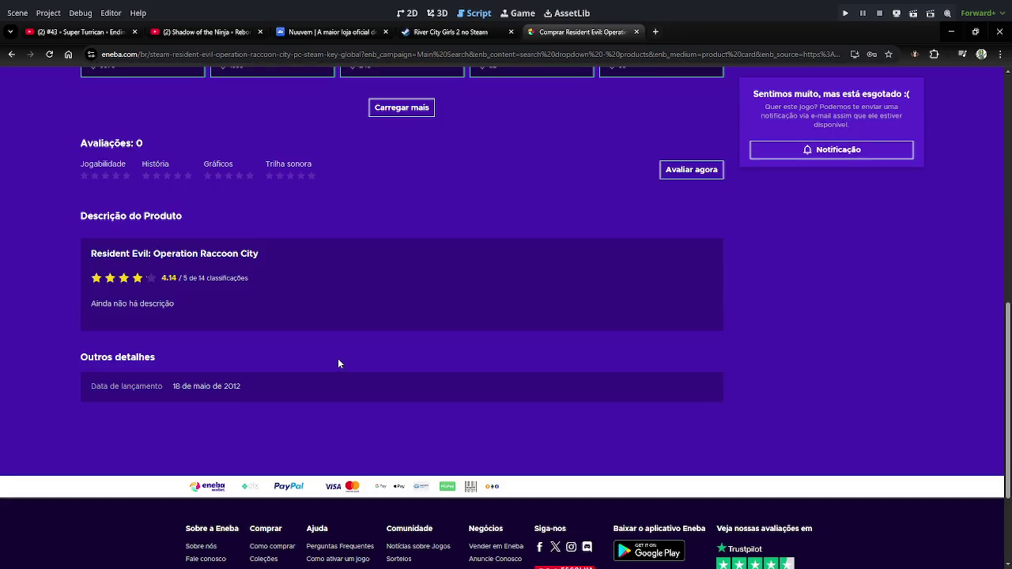
scroll(339, 362, up, 8)
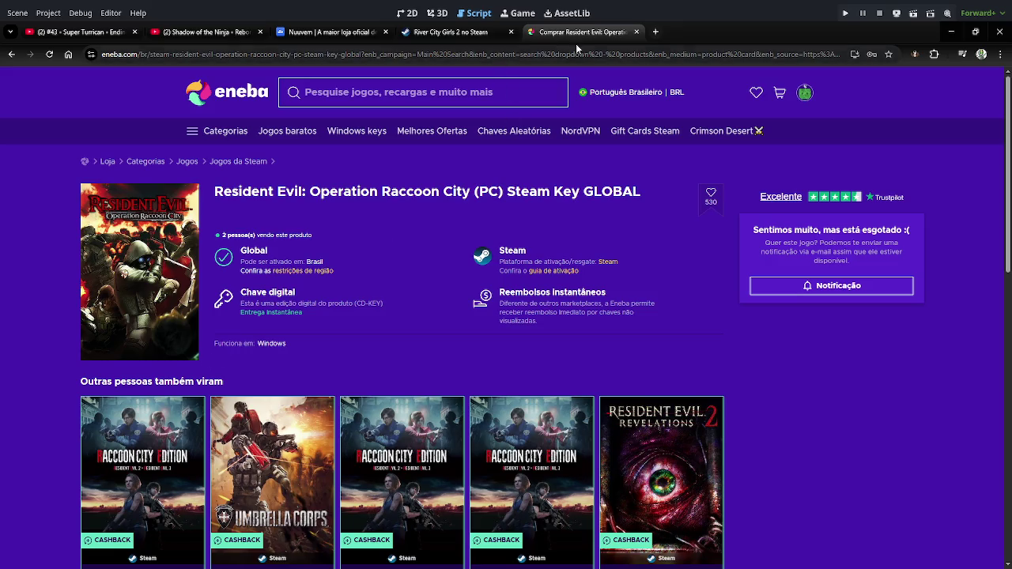
click(601, 51)
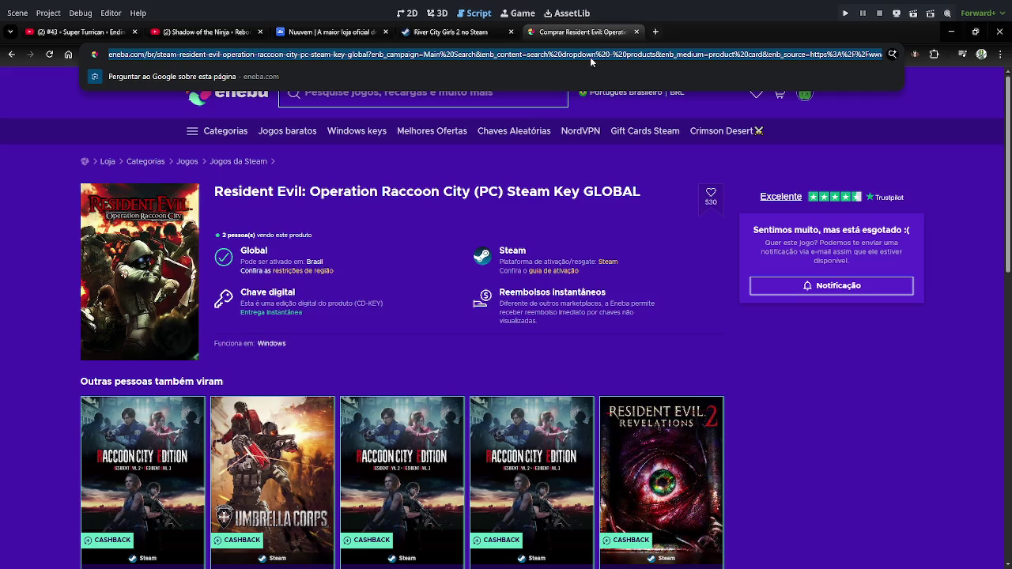
Run the suggested Google search for 'steam raccon city opera' from the address bar
text(steam raccon city opera)
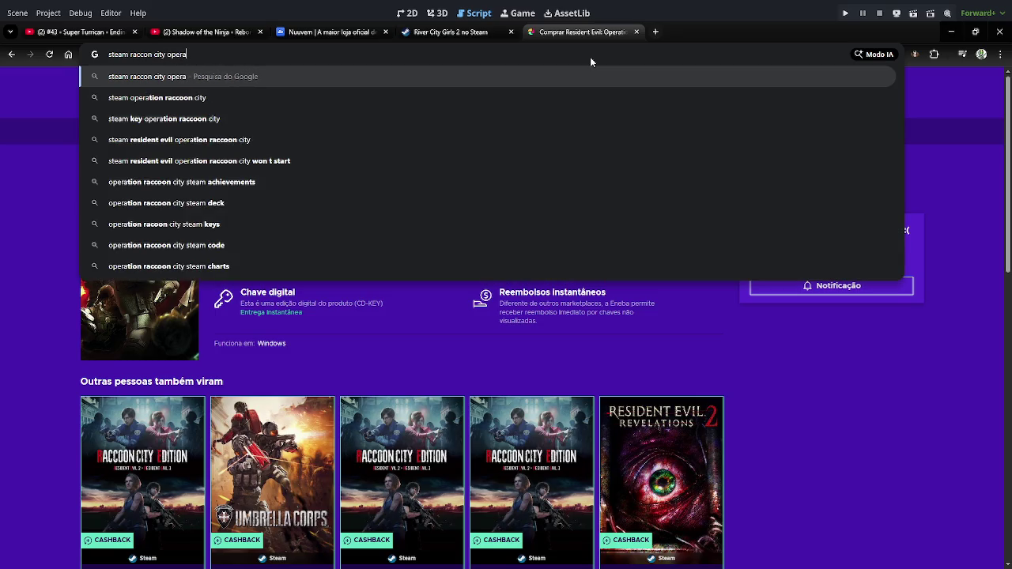
key(Down)
key(Down)
key(Down)
key(Return)
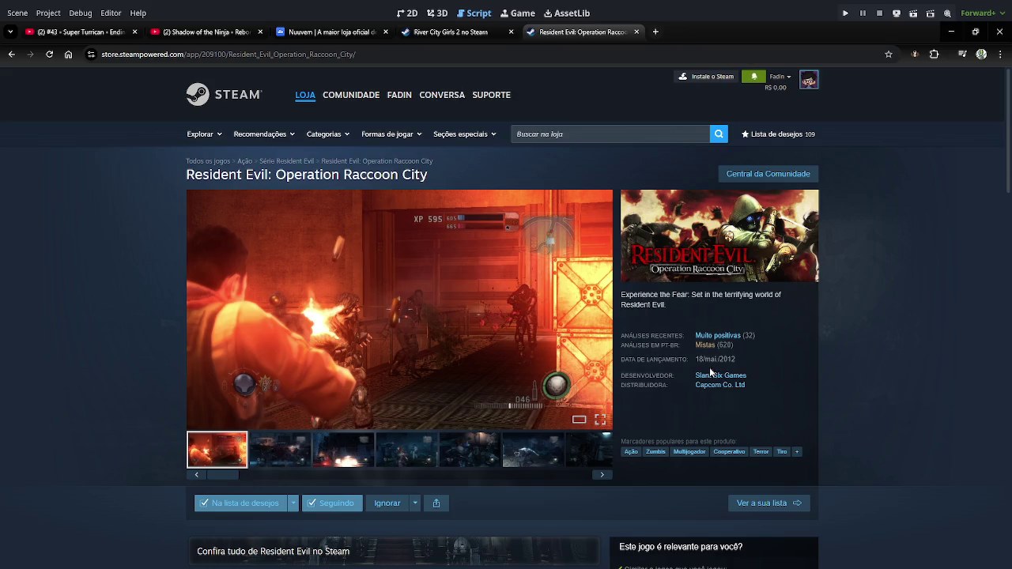
Read Capcom's no-longer-sold notice, then open the Elite Weapons Pack DLC from the content list
scroll(694, 366, down, 3)
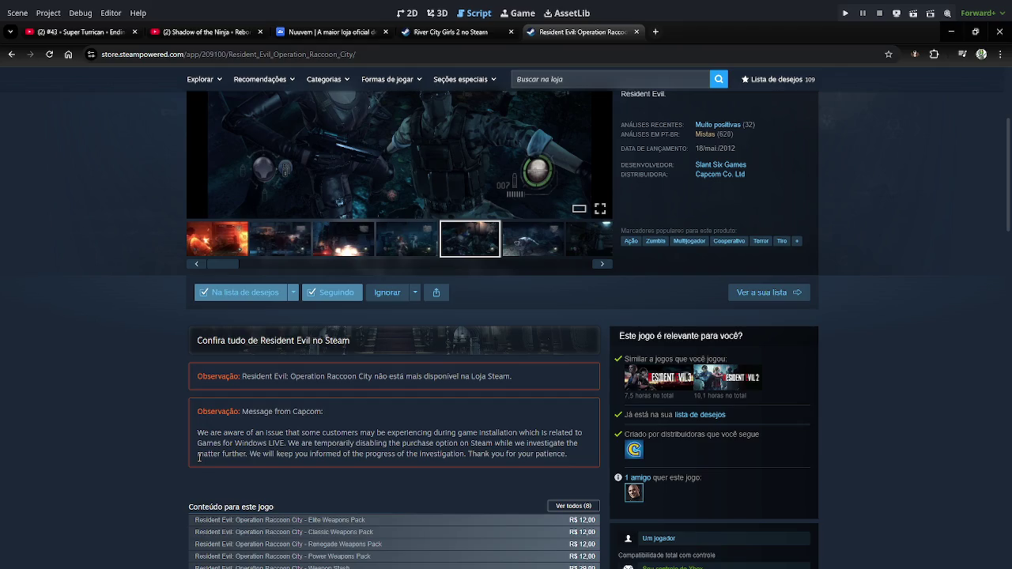
drag(356, 443, 400, 437)
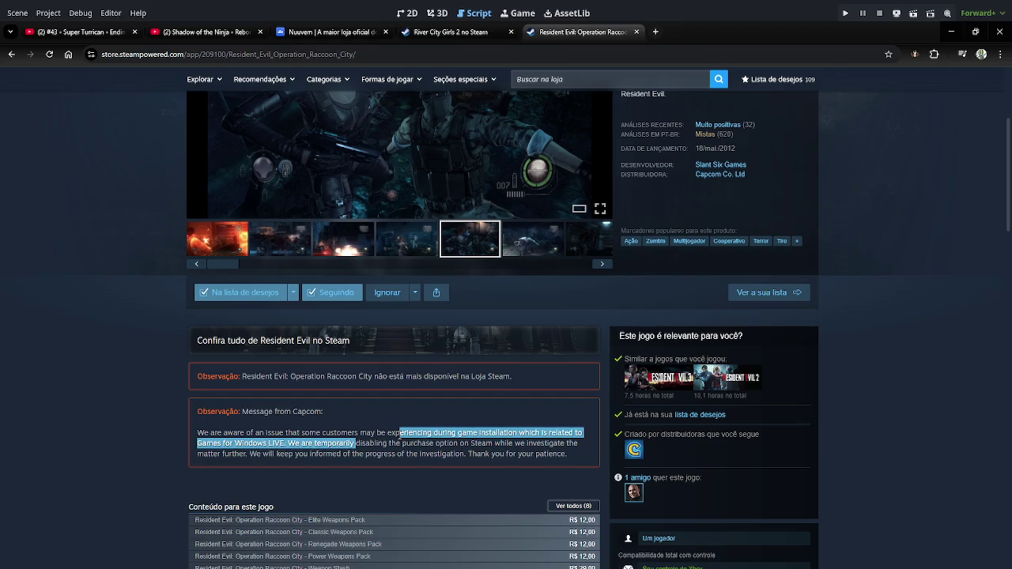
click(363, 451)
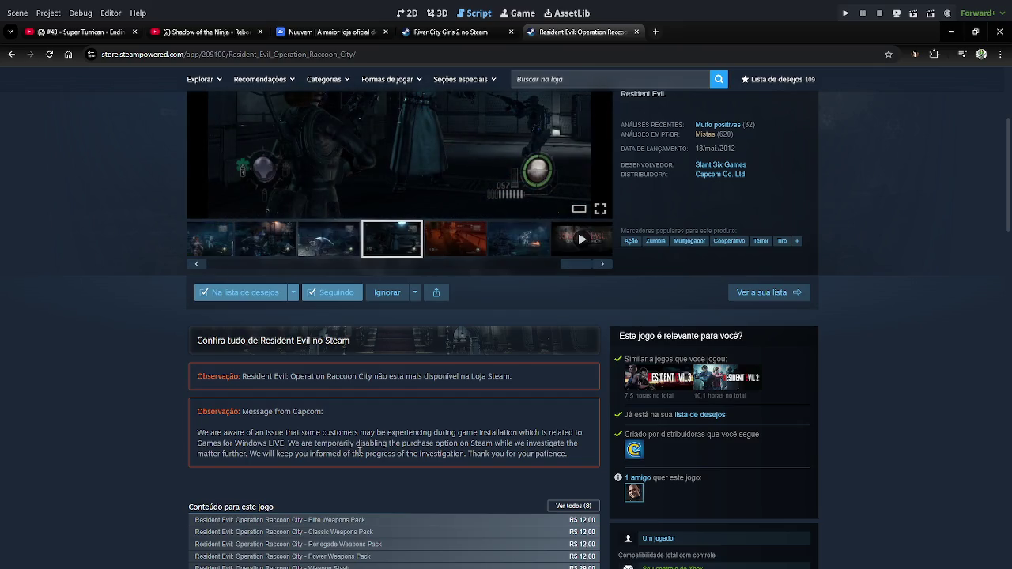
scroll(359, 451, down, 2)
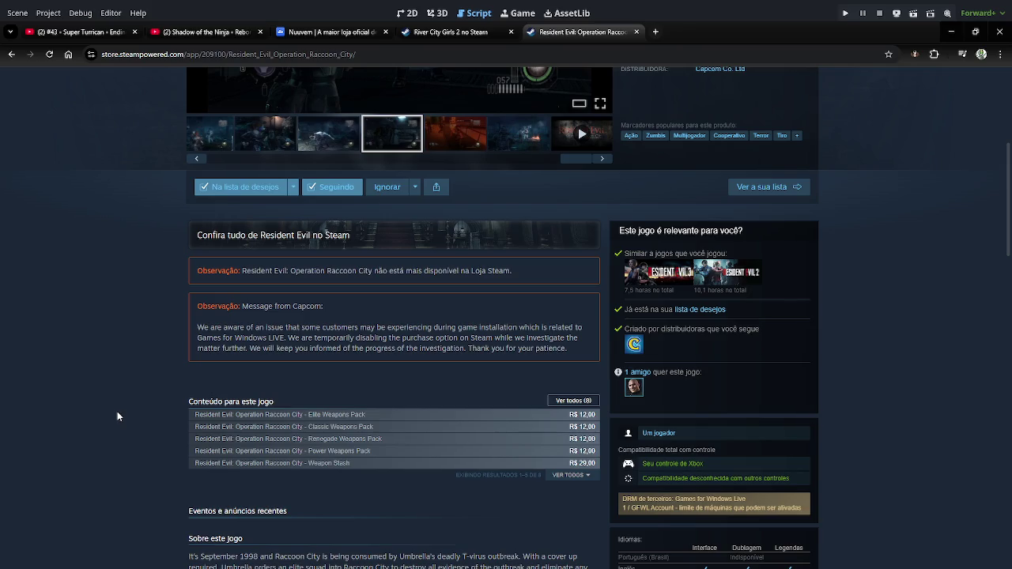
scroll(117, 416, down, 1)
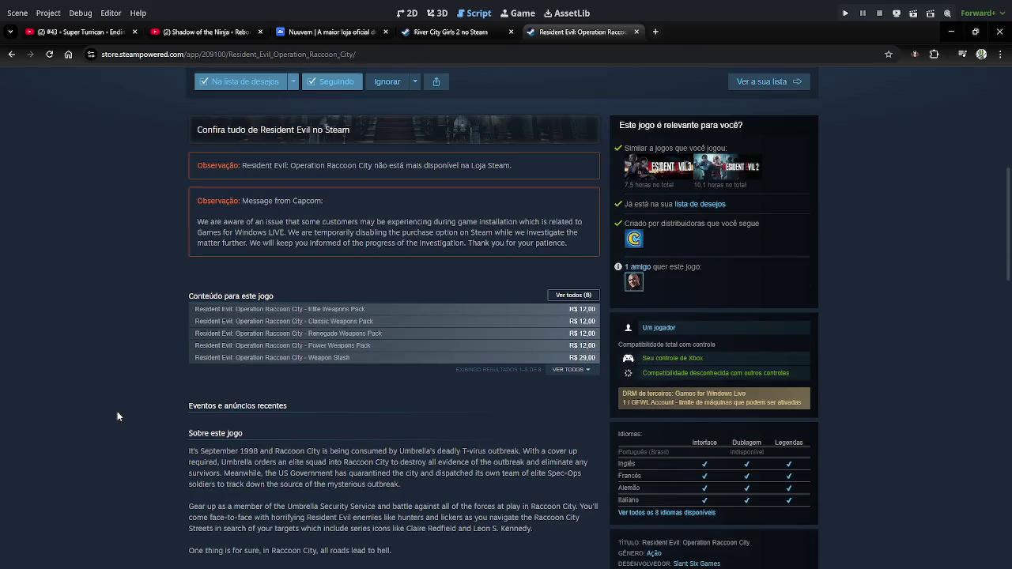
click(381, 311)
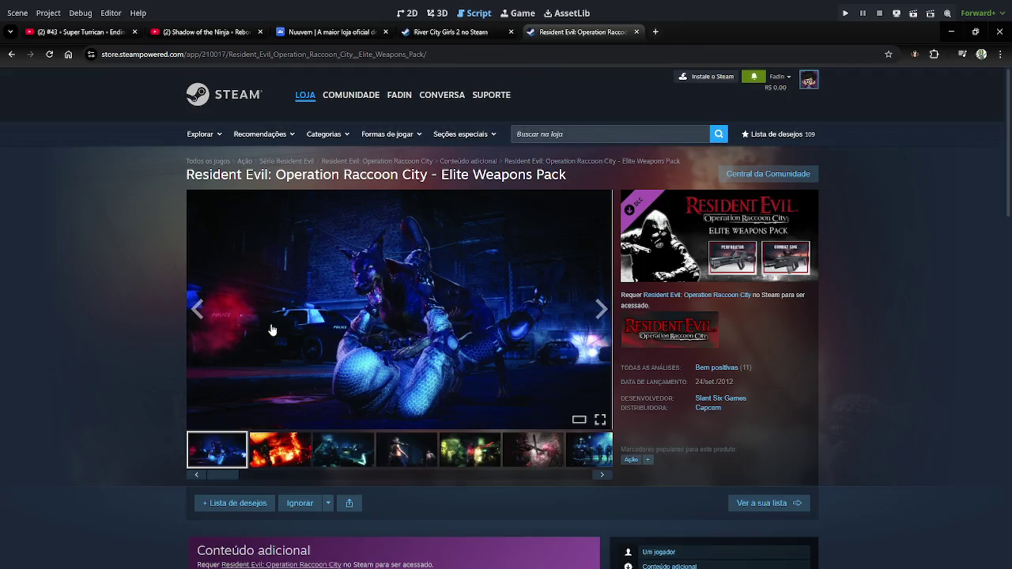
Browse the Elite Weapons Pack screenshots, from the first blue one through the last
scroll(271, 329, down, 2)
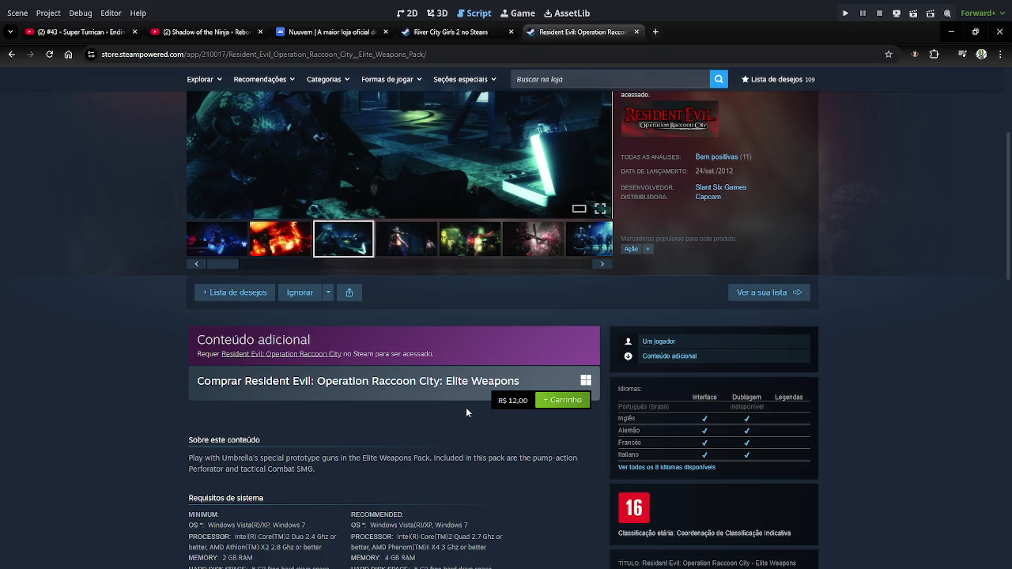
scroll(418, 417, up, 2)
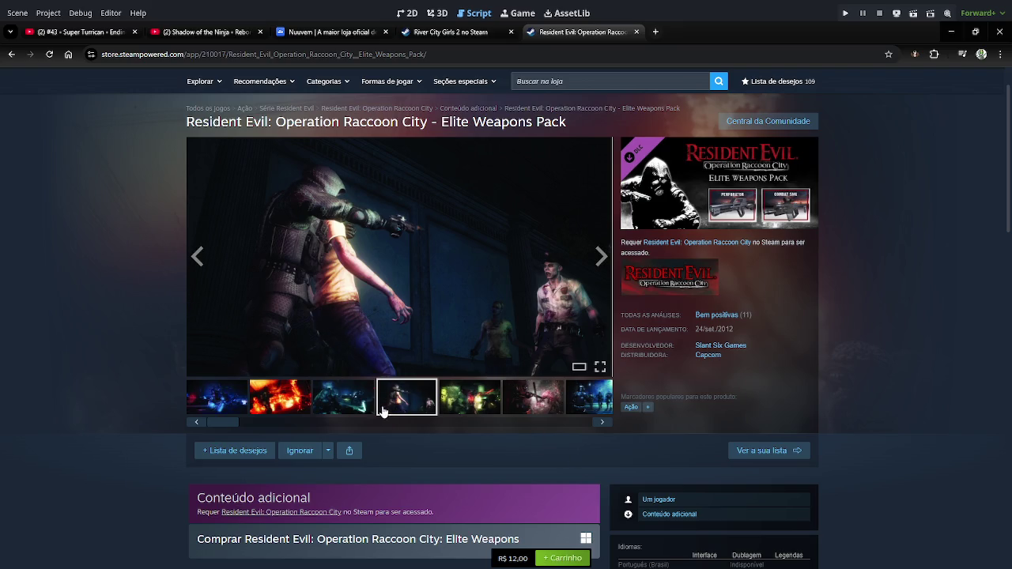
click(349, 404)
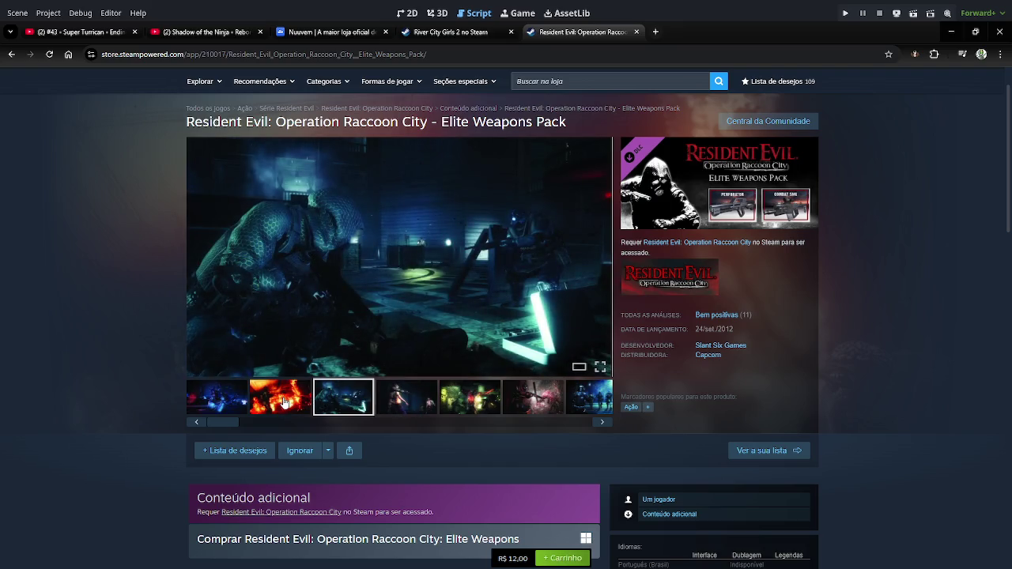
click(285, 404)
click(216, 396)
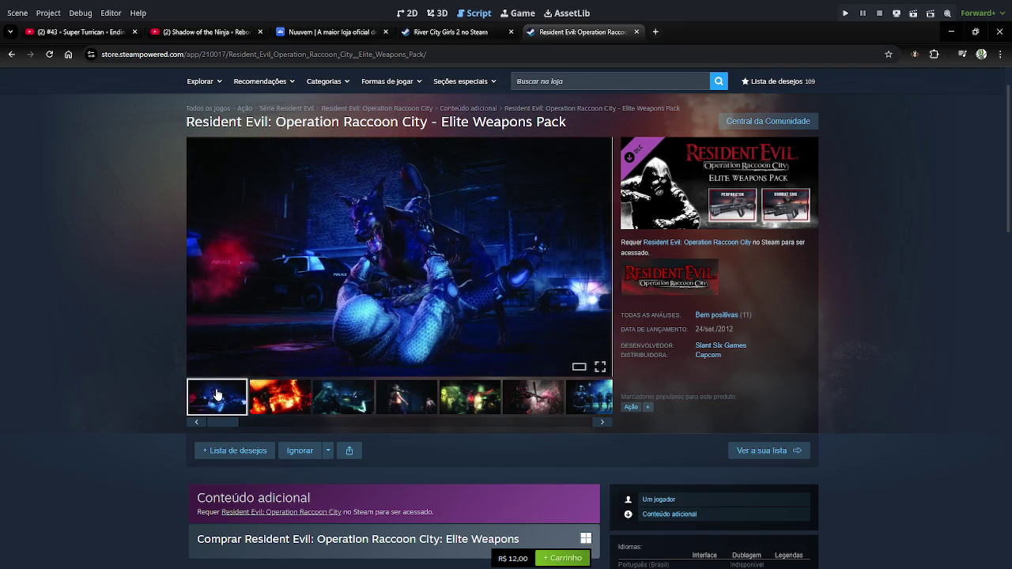
click(343, 404)
click(407, 403)
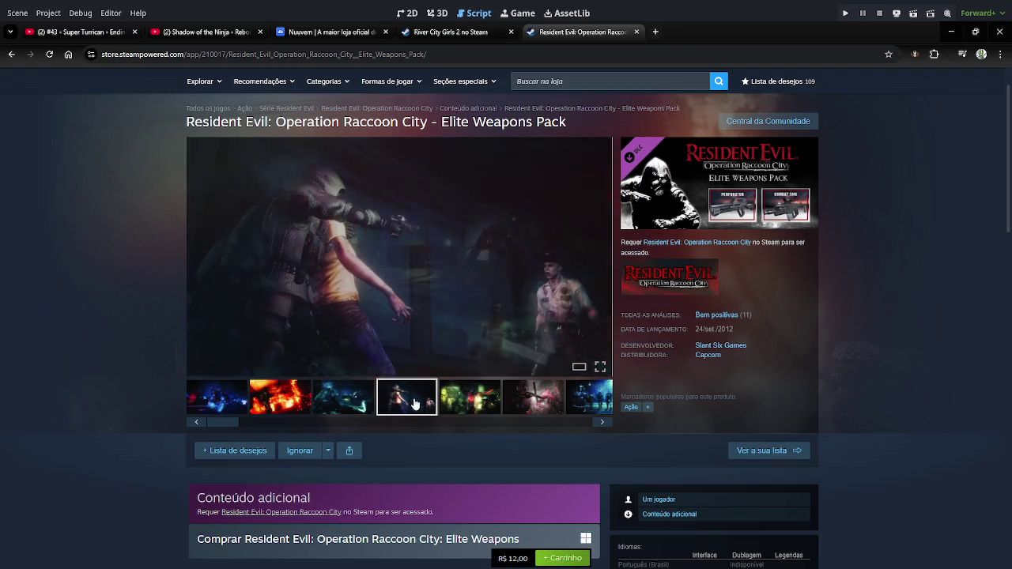
click(322, 400)
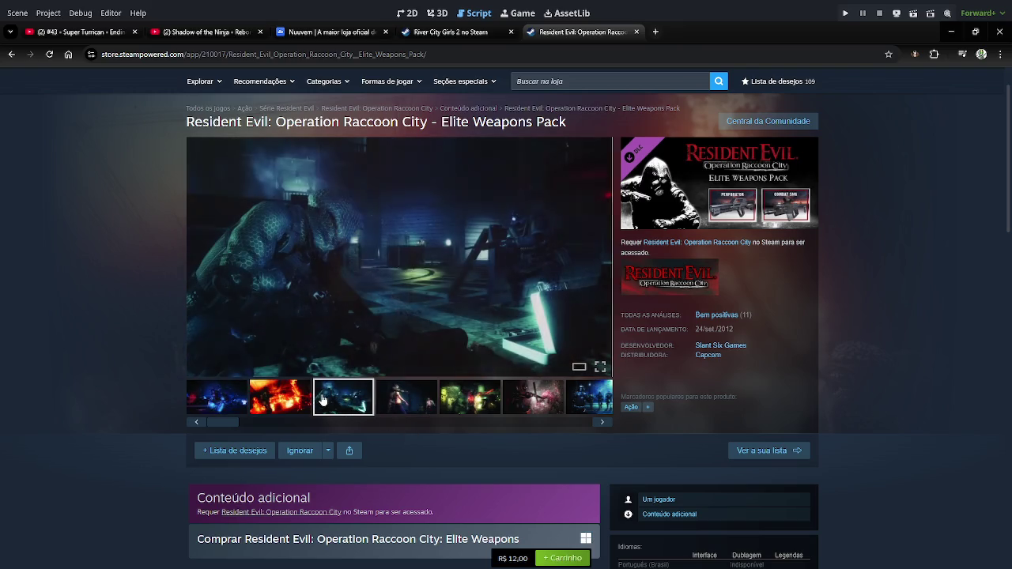
click(226, 409)
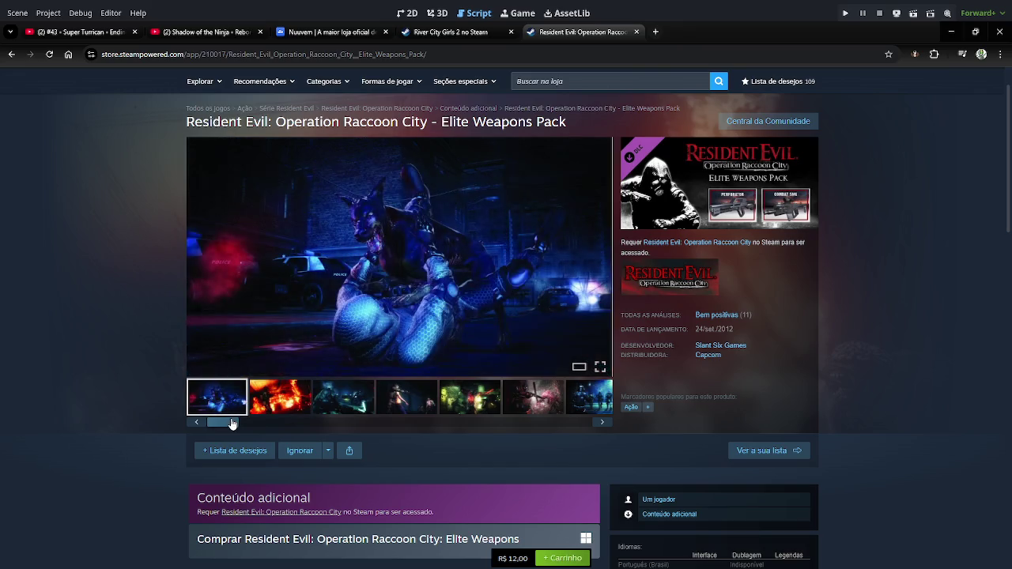
click(594, 412)
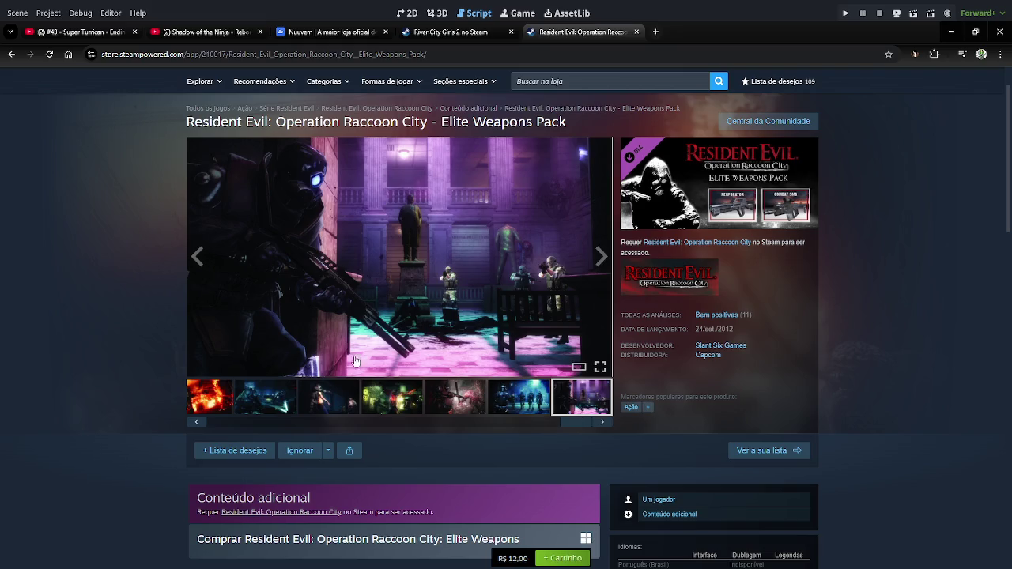
scroll(176, 364, up, 1)
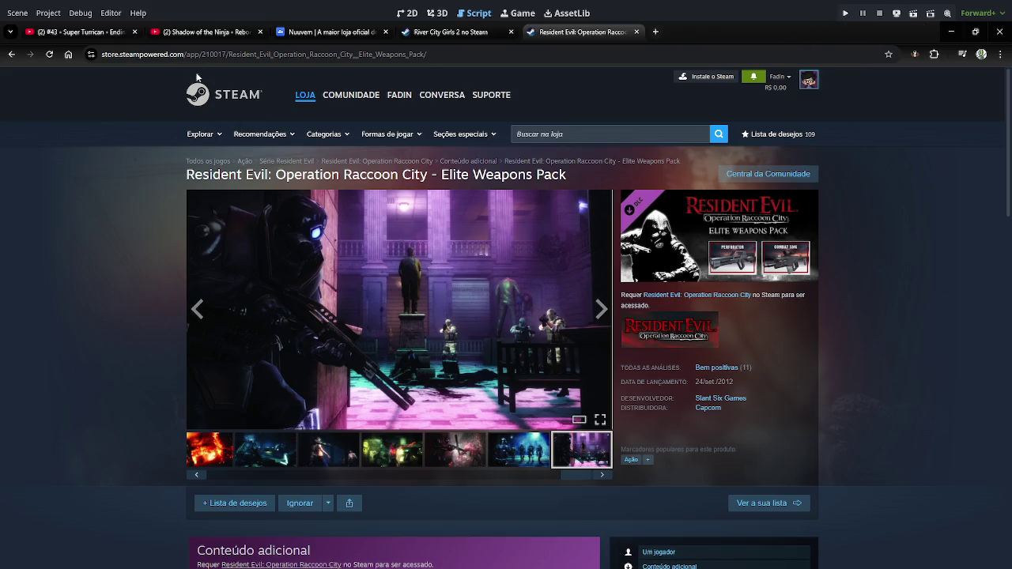
Resume the Super Turrican video on YouTube, then switch back to the bee_dive script in Godot
click(79, 31)
click(129, 502)
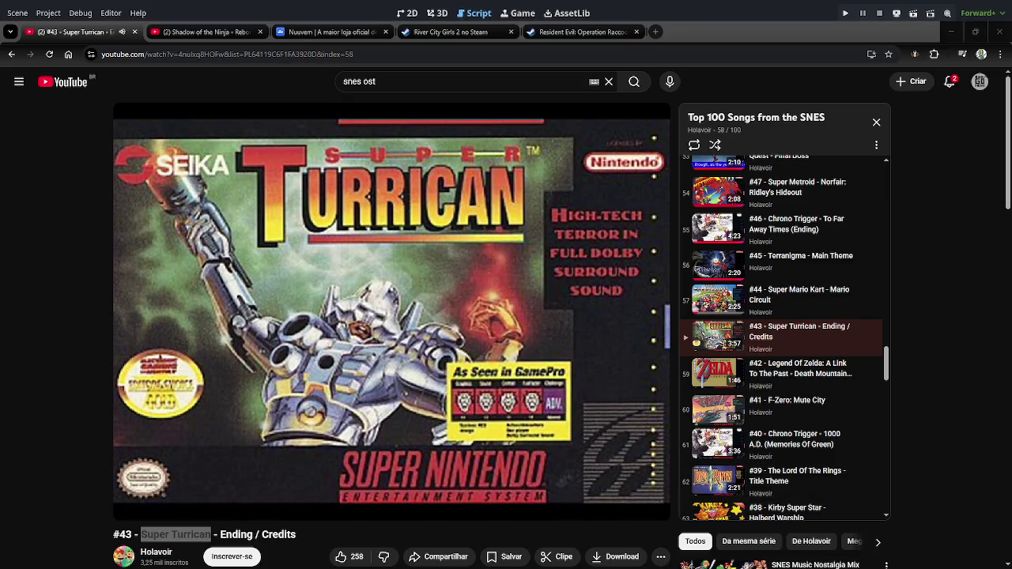
key(alt+Tab)
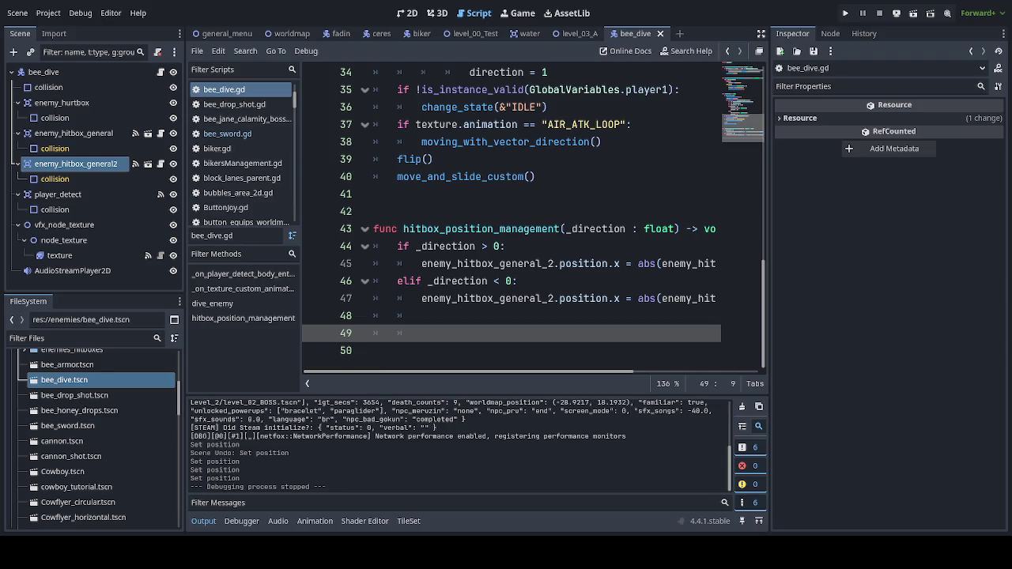